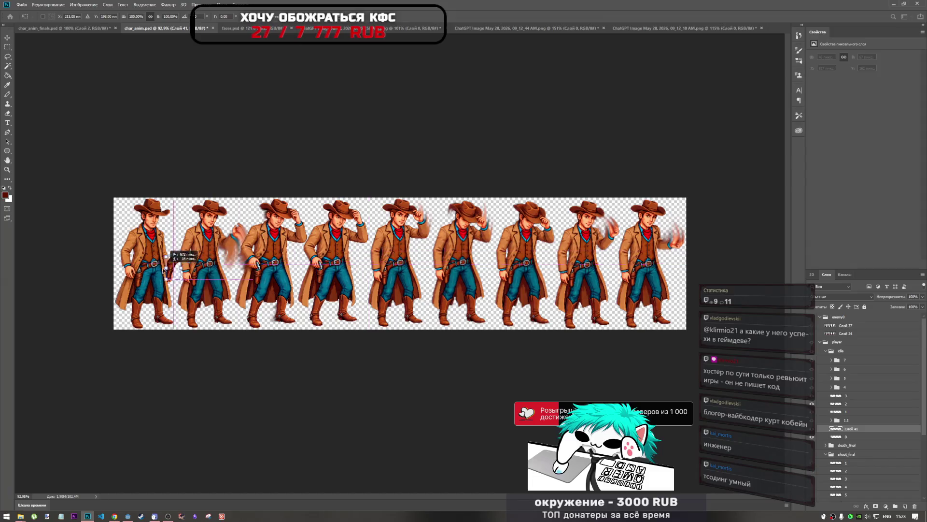
Move the holster onto the first cowboy's hip and tilt it about -4.6° to match his stance.
scroll(145, 278, up, 5)
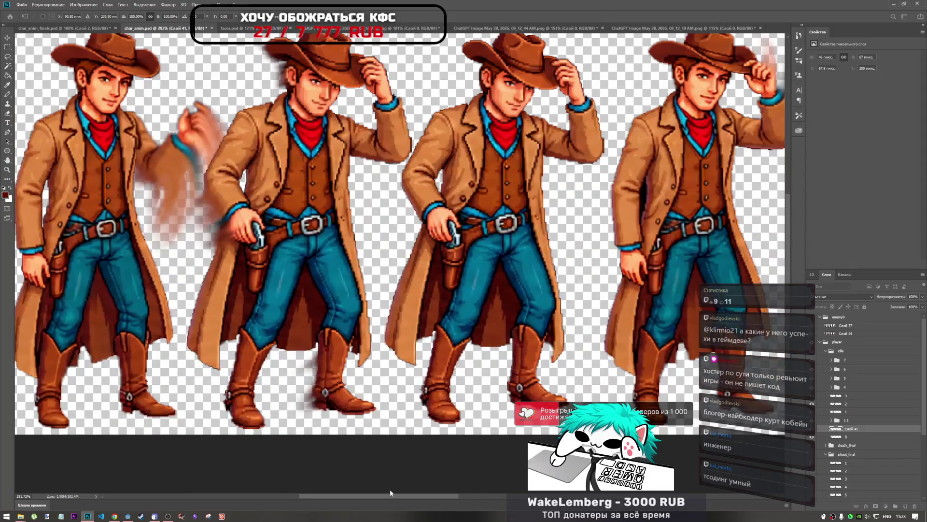
drag(390, 493, 309, 485)
mouse_move(271, 257)
mouse_down()
mouse_move(287, 268)
mouse_move(297, 256)
mouse_up()
mouse_move(333, 231)
mouse_down()
mouse_move(338, 223)
mouse_move(308, 245)
mouse_up()
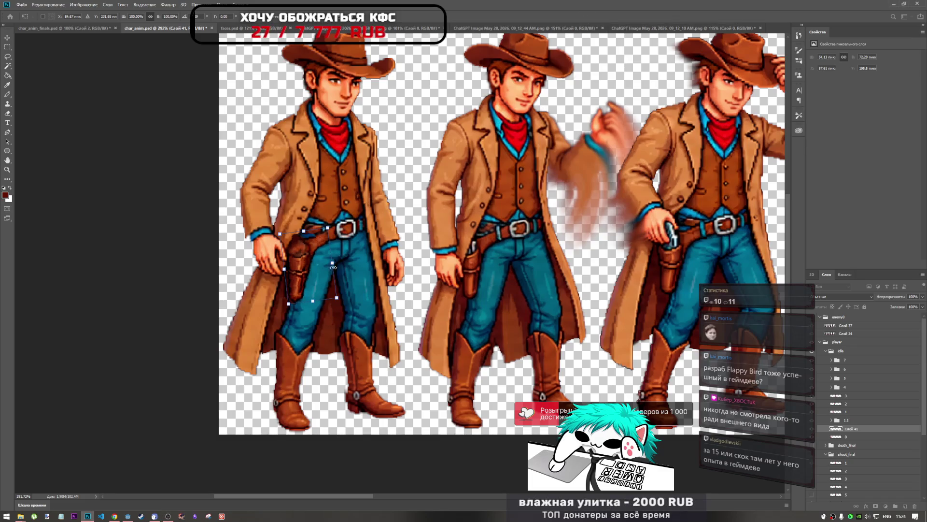
Warp the holster, pulling its shape slightly left, and apply it.
click(355, 14)
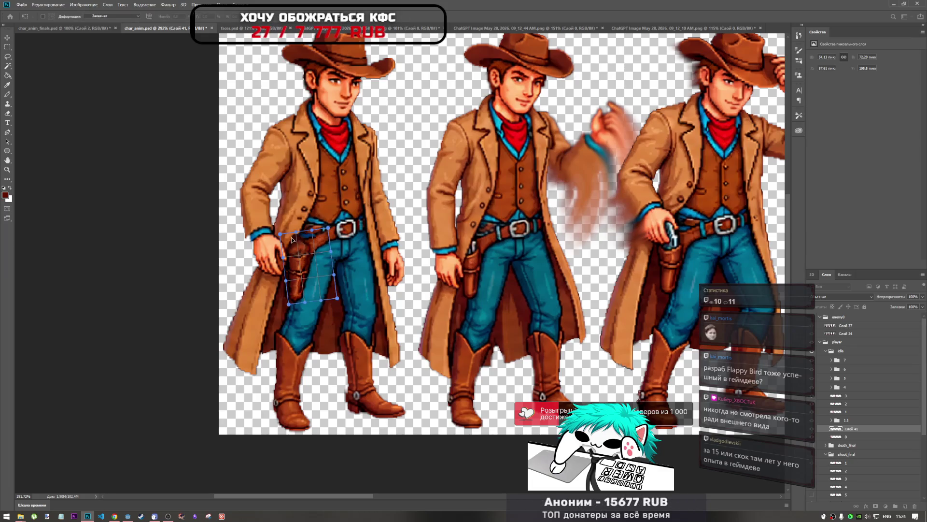
drag(283, 260, 282, 284)
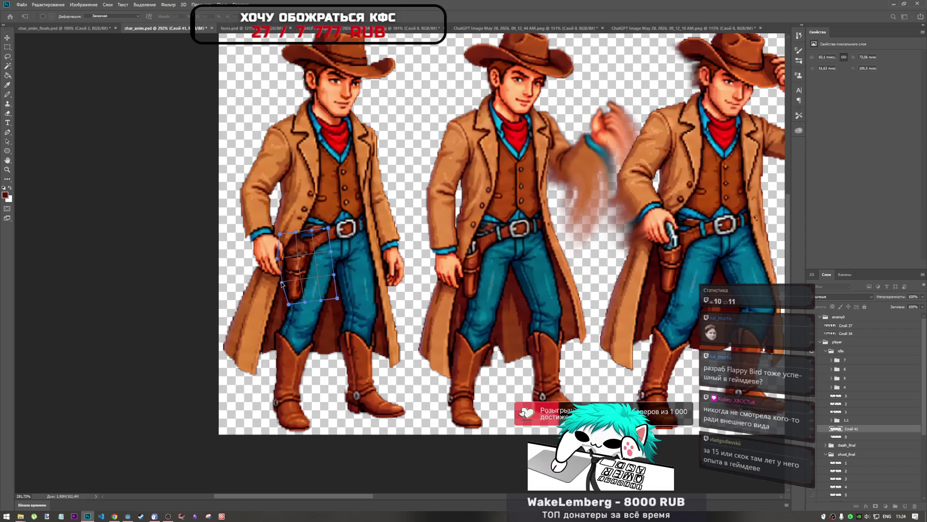
click(362, 21)
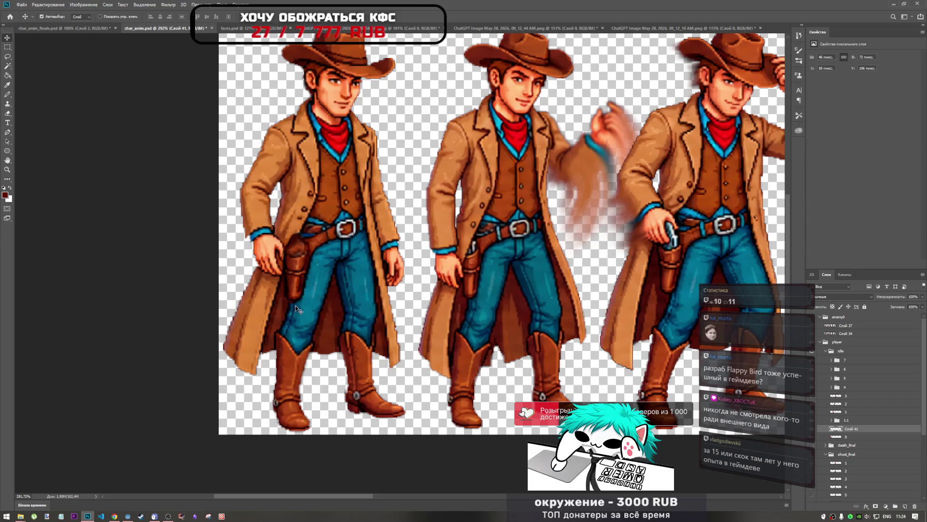
Re-warp the holster against the hip, undo the outward bulge on its right side, and commit.
key(ctrl+t)
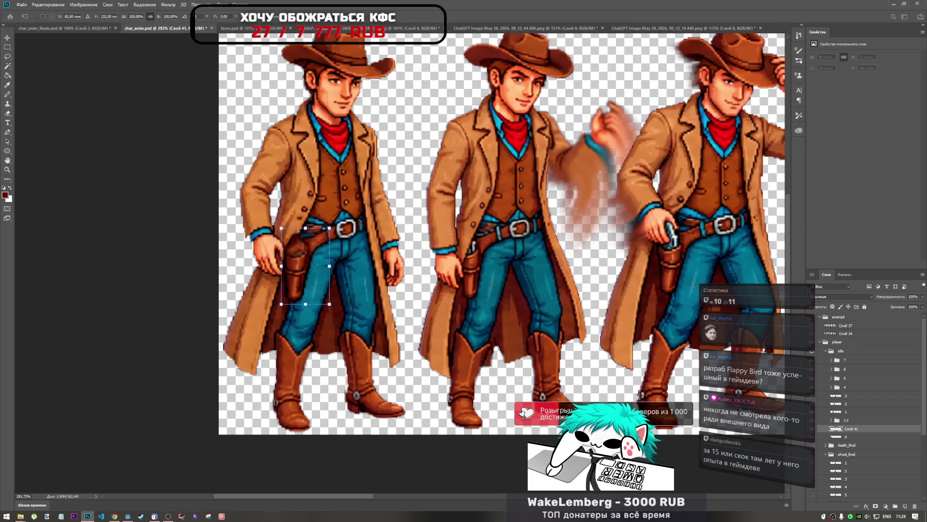
right_click(294, 275)
click(314, 353)
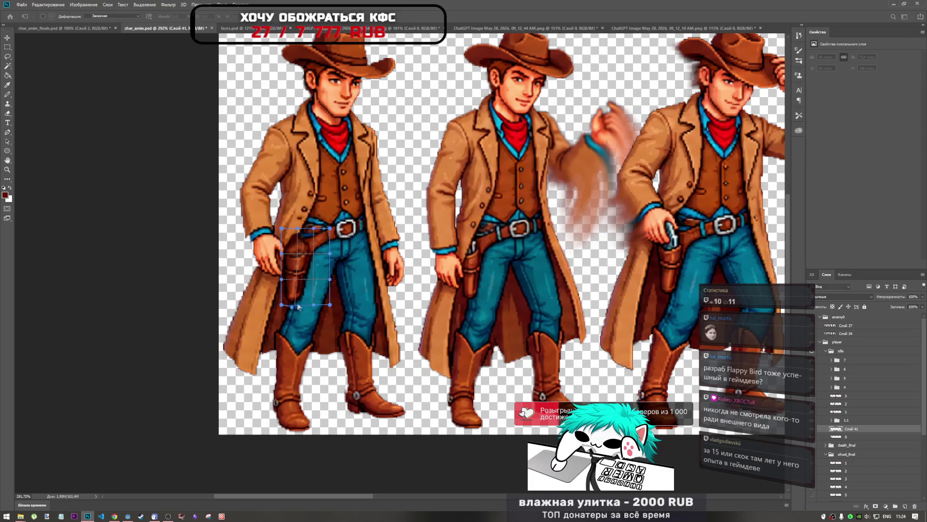
mouse_move(311, 285)
mouse_down()
mouse_move(353, 279)
mouse_move(325, 309)
mouse_up()
key(ctrl+z)
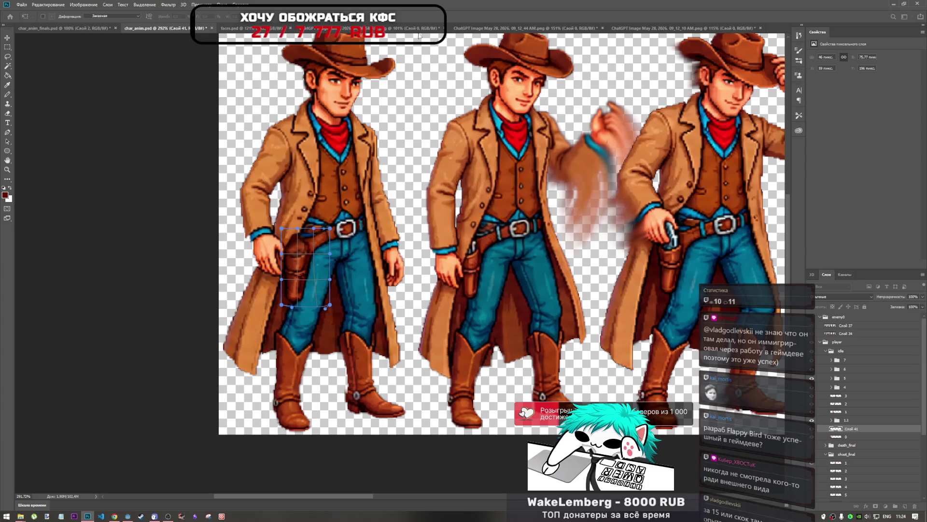
click(366, 19)
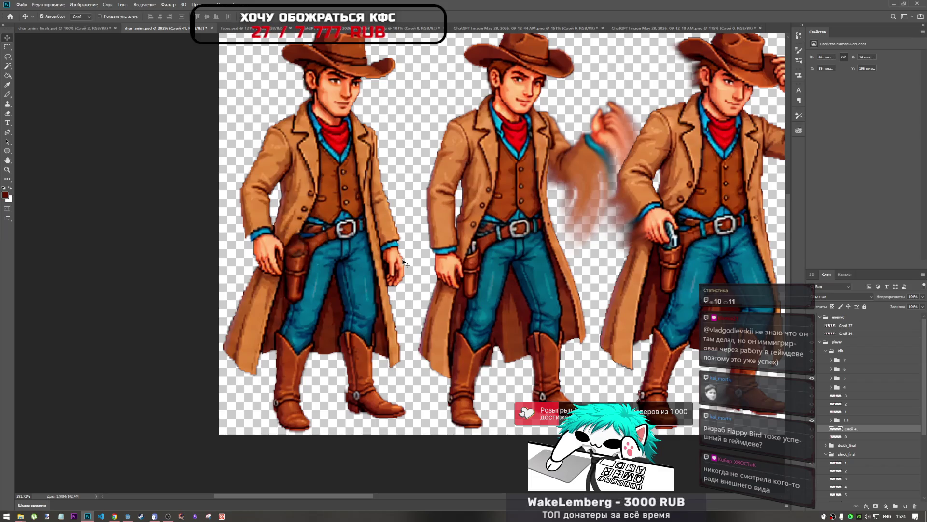
click(168, 516)
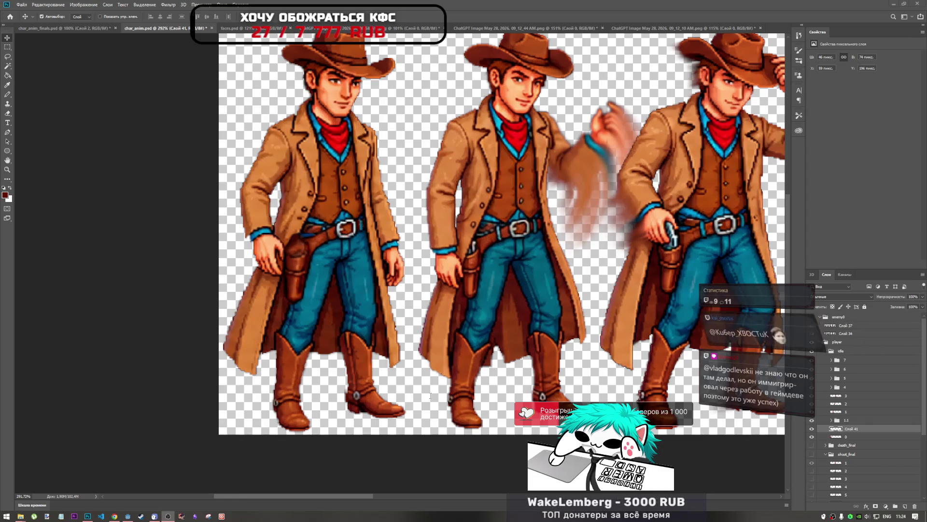
click(400, 62)
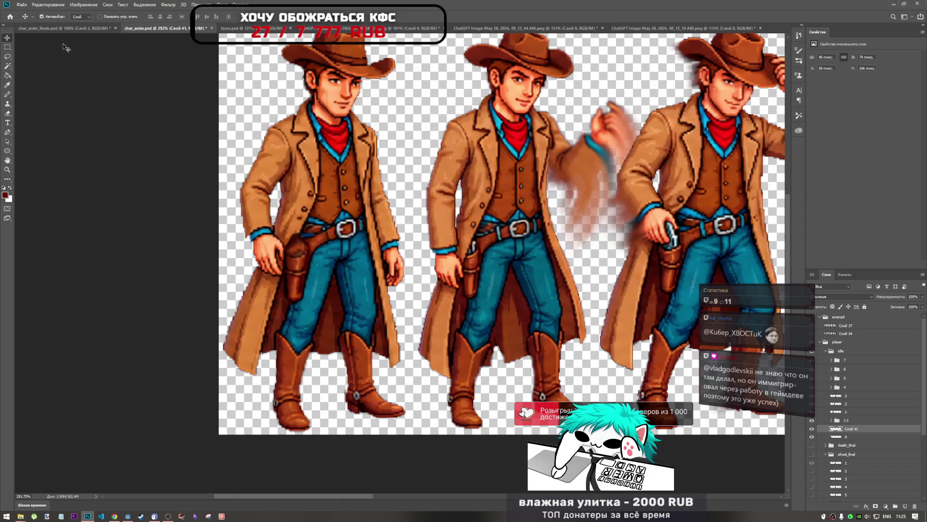
Switch to the Eraser with a 31 px brush.
click(7, 114)
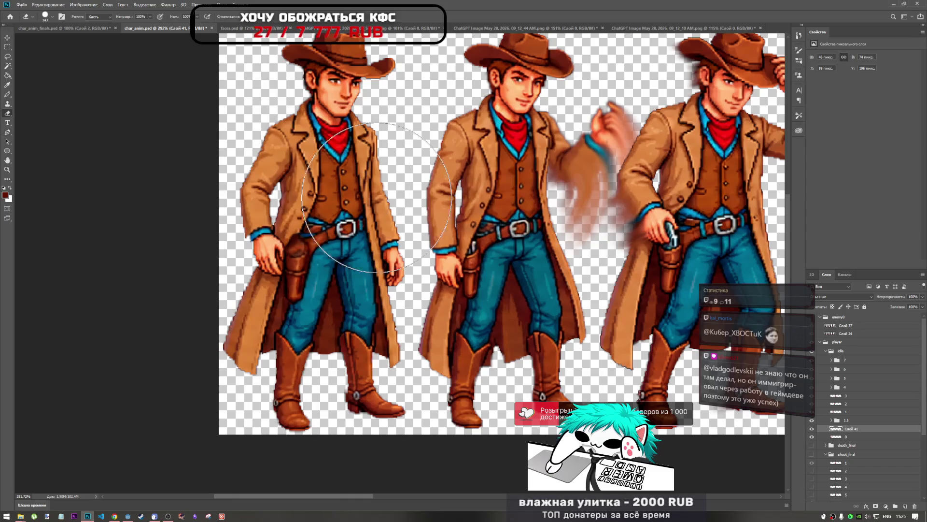
right_click(379, 165)
click(423, 183)
key(Return)
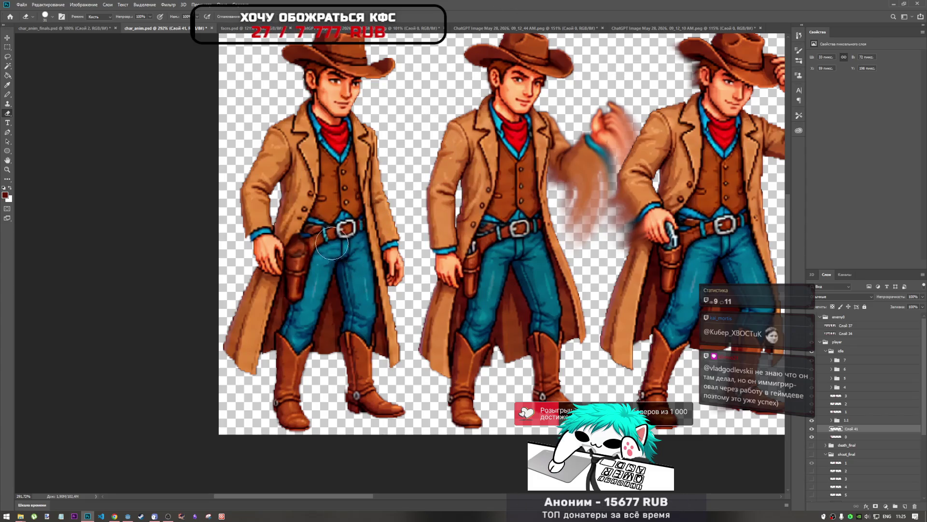
Nudge the holster on the hip and erase its left edge beside the hand.
scroll(305, 229, up, 3)
drag(304, 229, 288, 229)
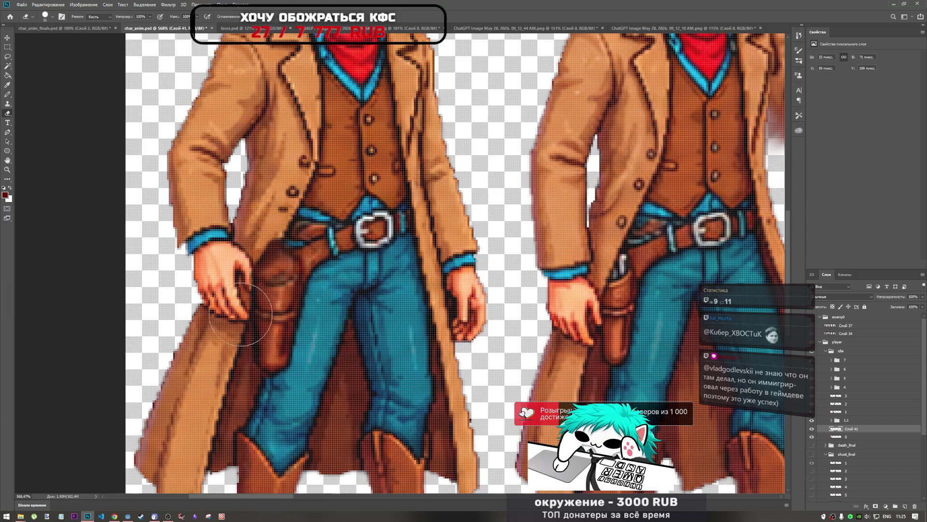
mouse_move(251, 315)
mouse_down()
mouse_move(227, 301)
mouse_move(225, 322)
mouse_up()
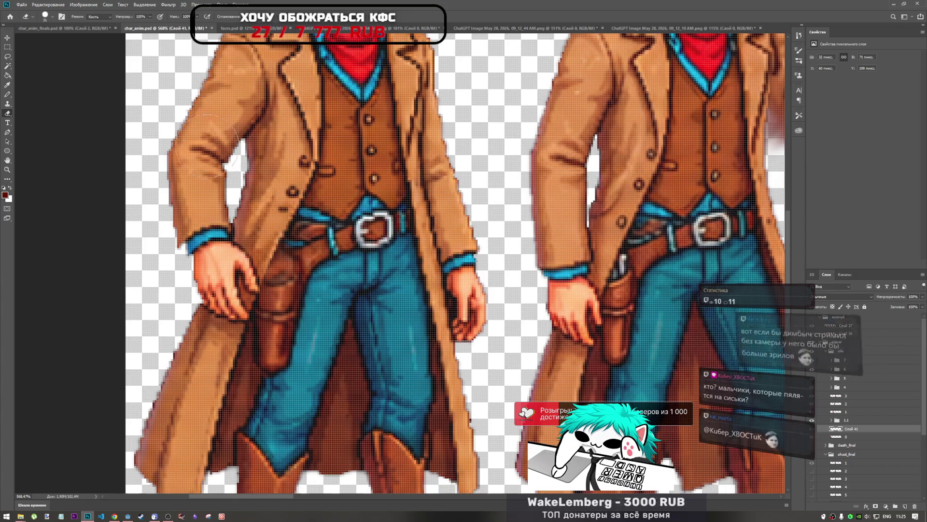
click(10, 94)
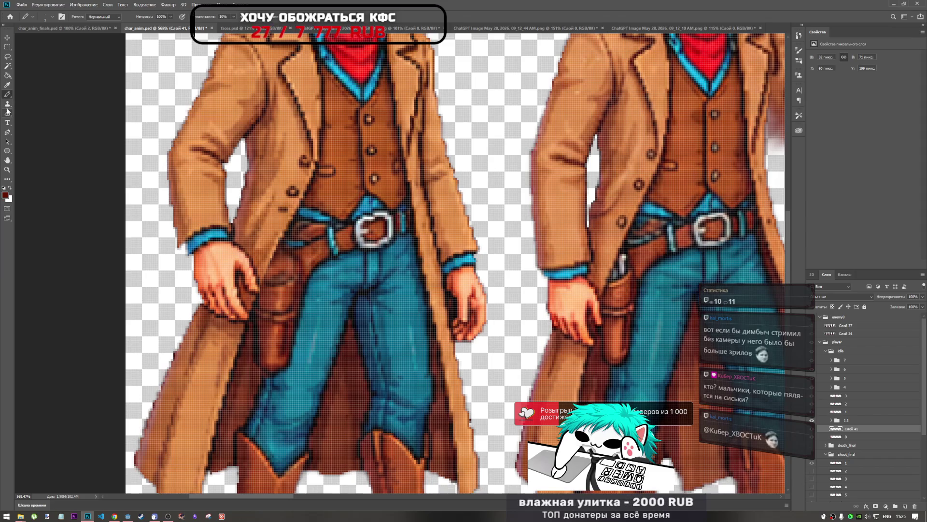
With a 10 px Eraser, clear the holster pixels overlapping the gun belt.
click(7, 113)
drag(406, 278, 399, 278)
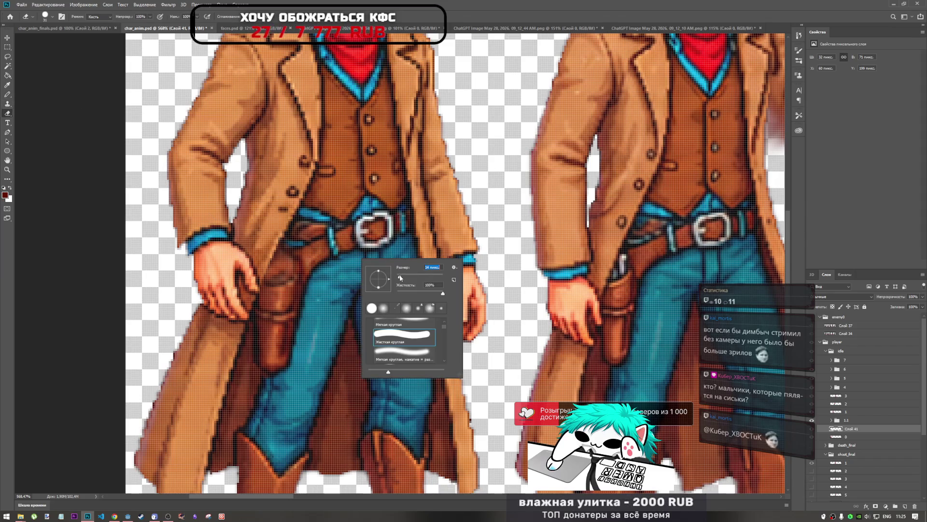
click(478, 4)
scroll(266, 250, up, 3)
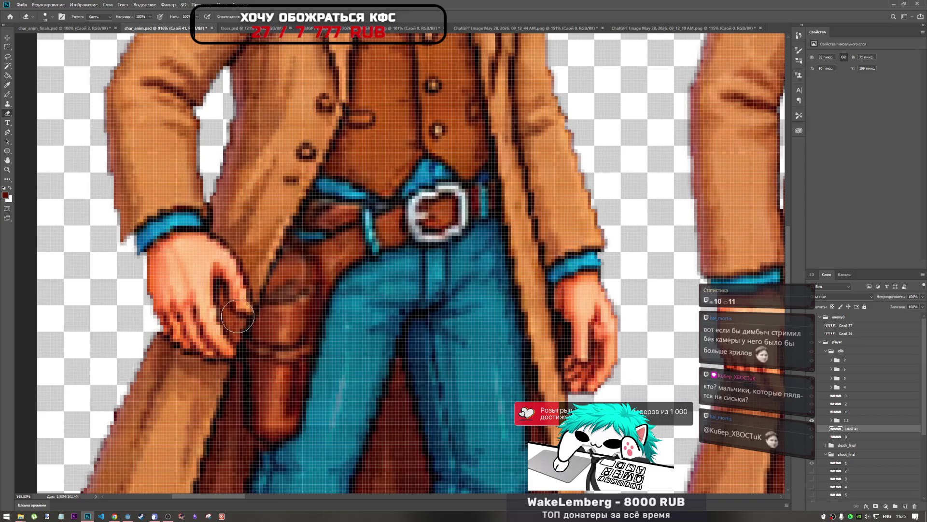
mouse_move(275, 215)
mouse_down()
mouse_move(282, 227)
mouse_move(299, 225)
mouse_up()
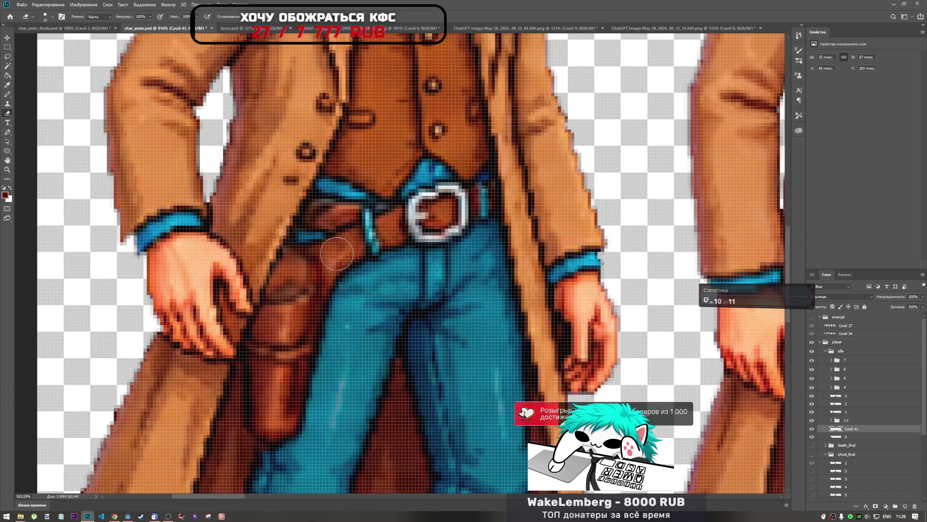
scroll(319, 249, down, 3)
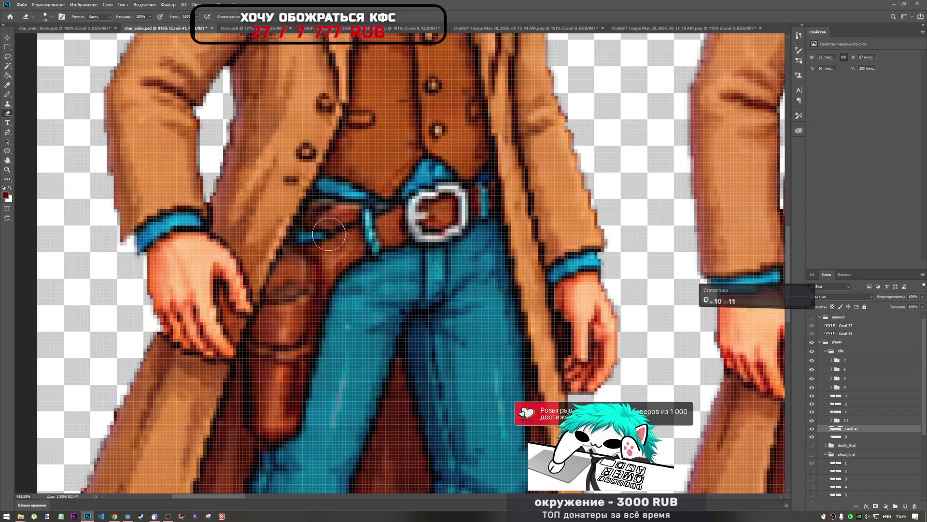
scroll(365, 239, down, 2)
scroll(333, 239, up, 5)
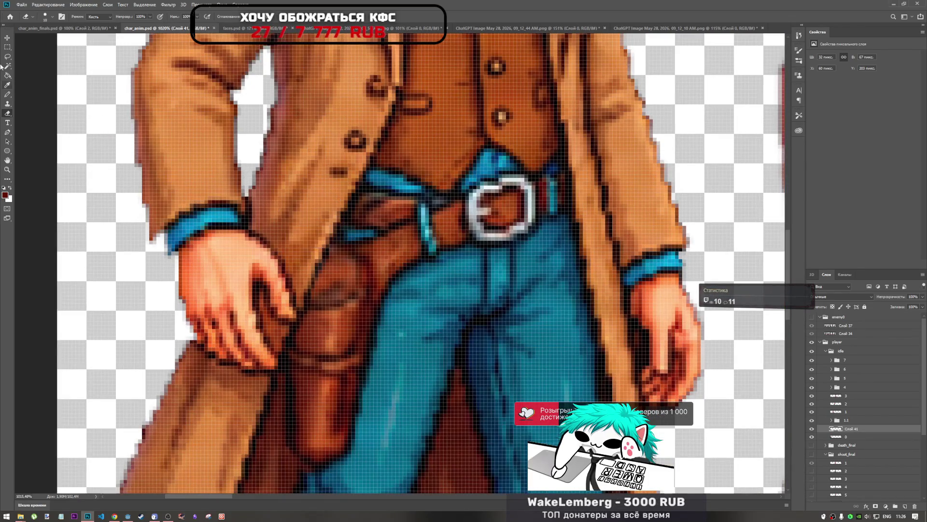
click(7, 94)
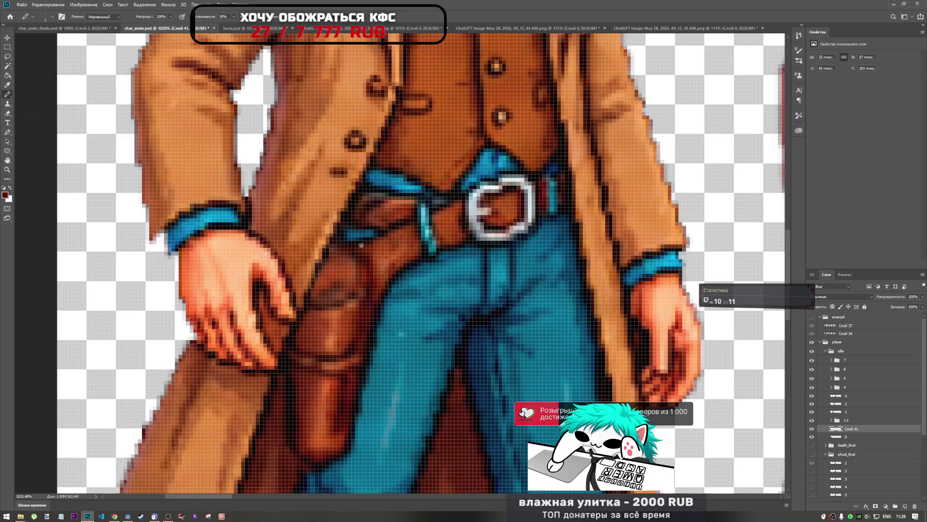
Sample the belt's blue and pencil in pixels extending the strap over the holster top.
scroll(363, 232, up, 4)
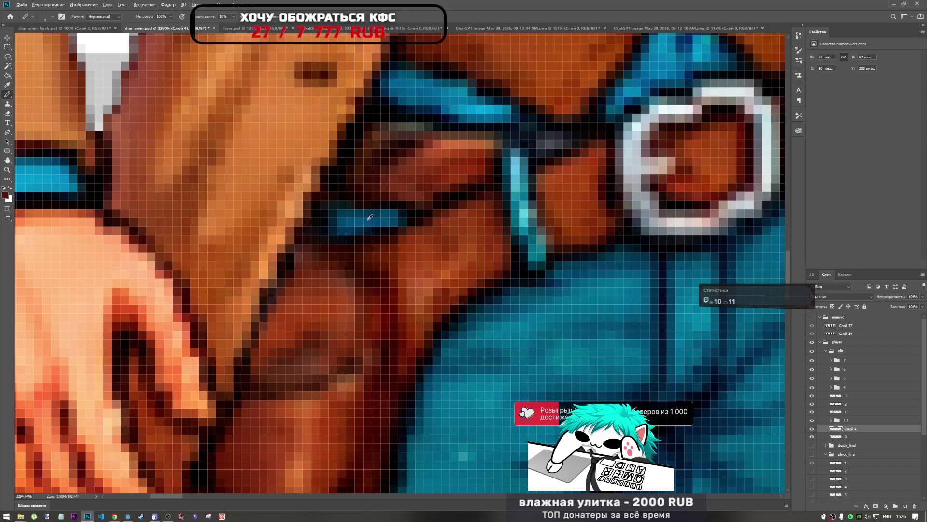
alt+click(370, 216)
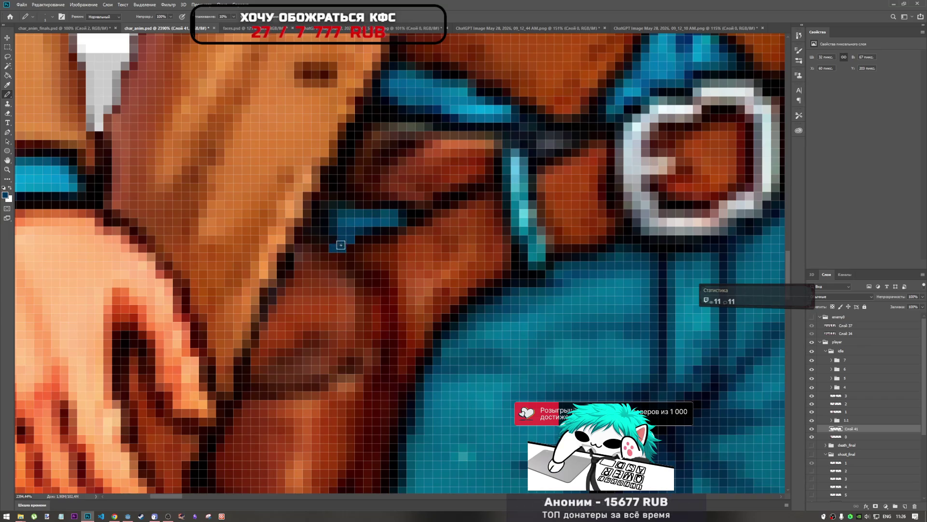
mouse_move(333, 247)
mouse_down()
mouse_move(324, 246)
mouse_move(339, 231)
mouse_up()
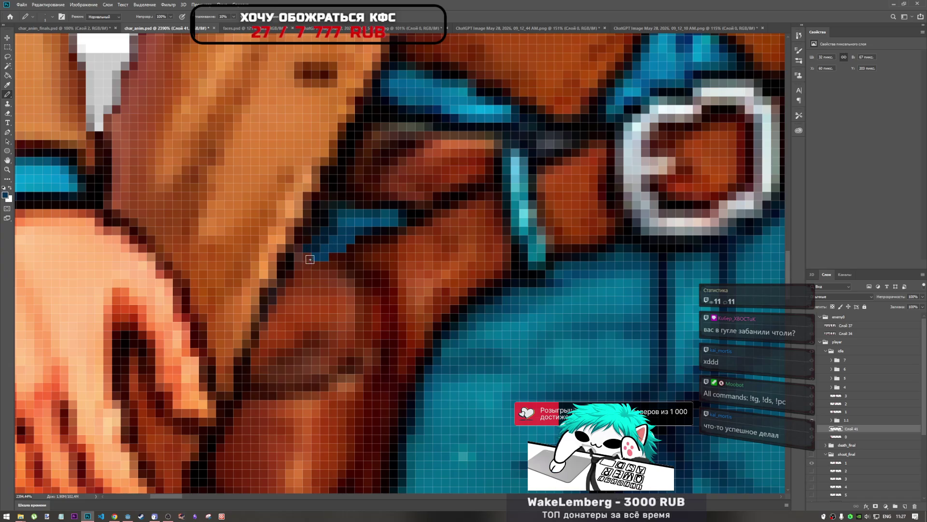
alt+click(307, 247)
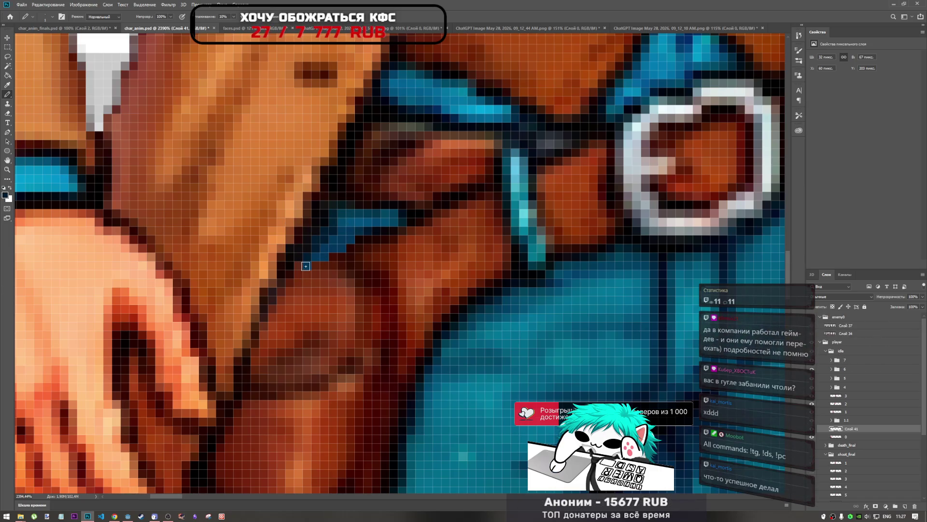
scroll(309, 262, down, 2)
scroll(360, 263, down, 4)
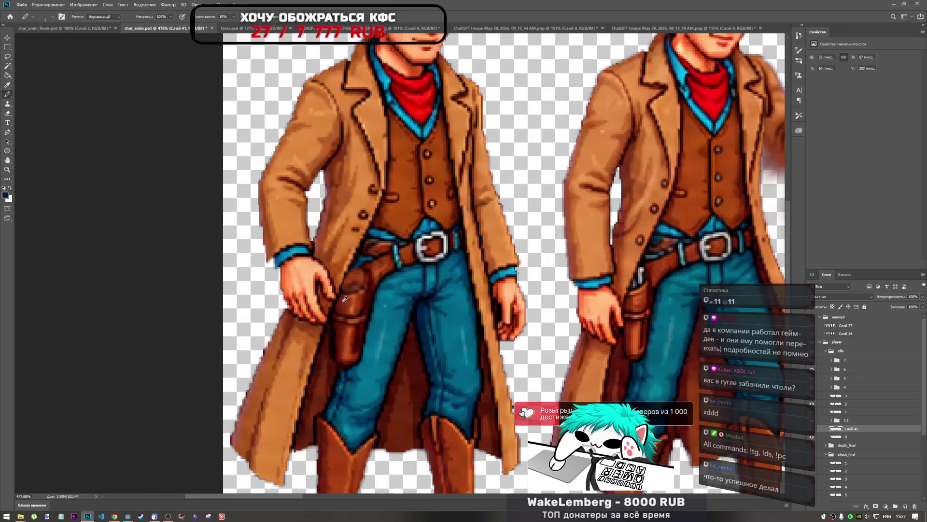
scroll(345, 299, down, 2)
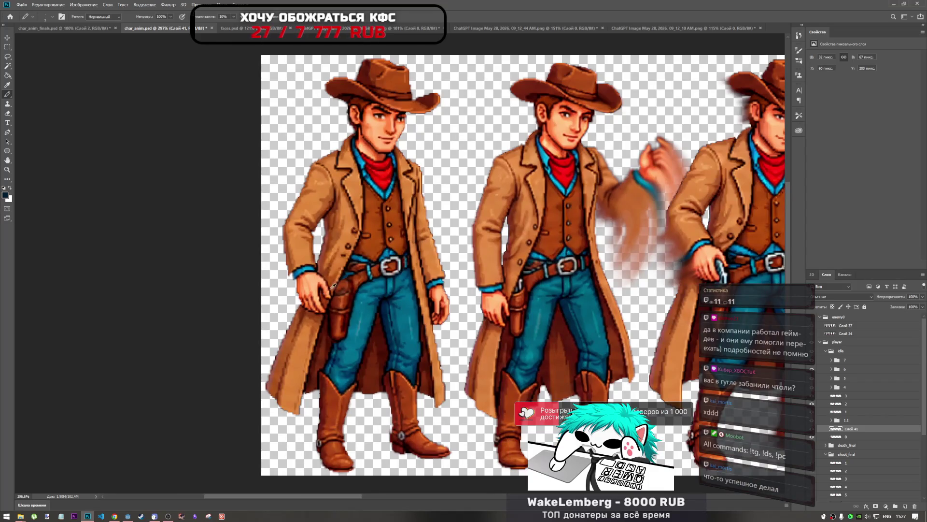
scroll(334, 286, up, 2)
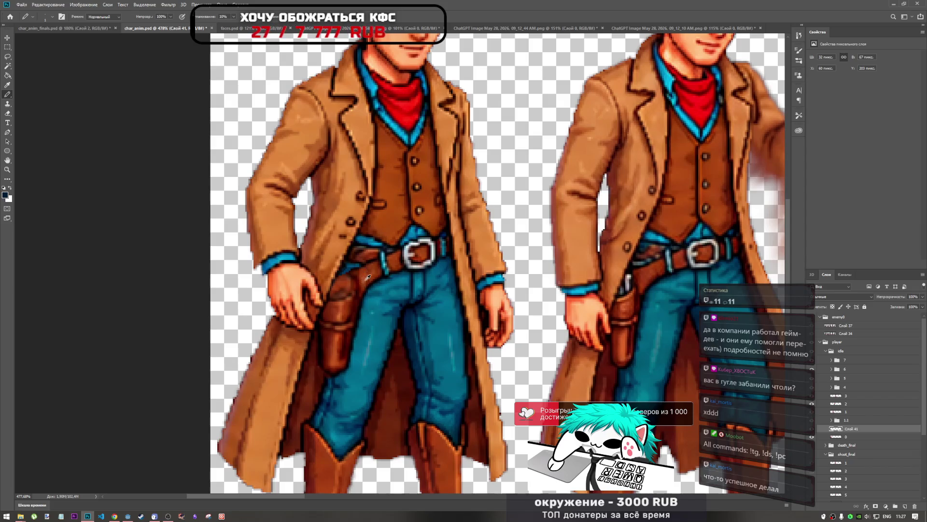
scroll(367, 277, up, 4)
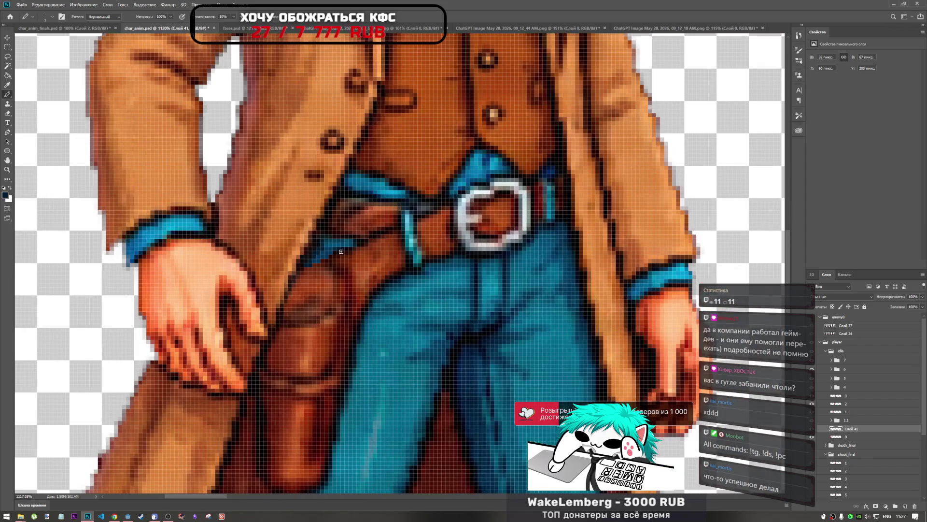
scroll(353, 259, down, 4)
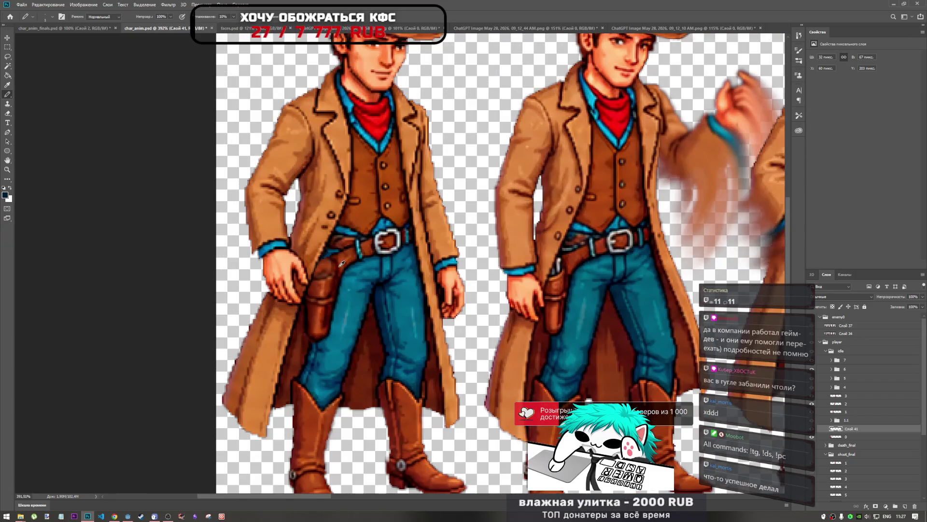
scroll(342, 263, up, 3)
scroll(340, 261, down, 3)
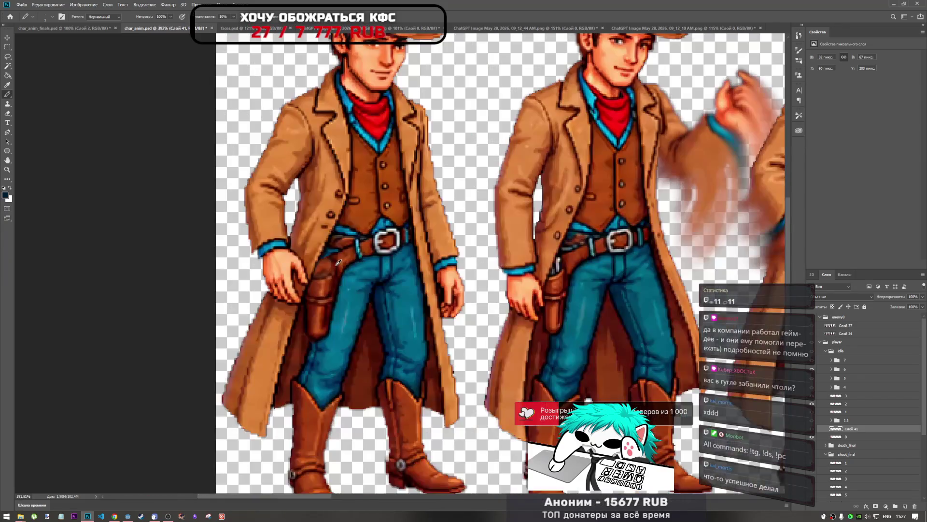
scroll(338, 262, up, 2)
scroll(338, 262, down, 3)
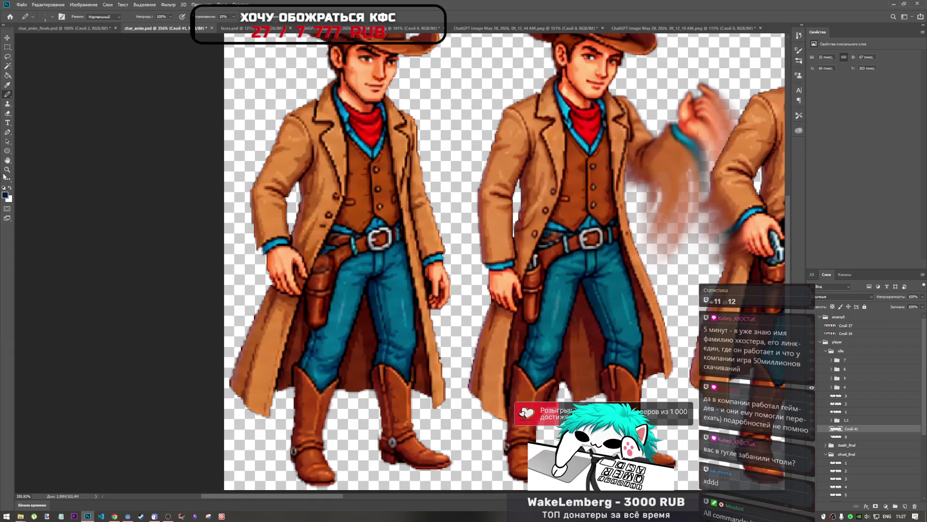
scroll(305, 262, up, 5)
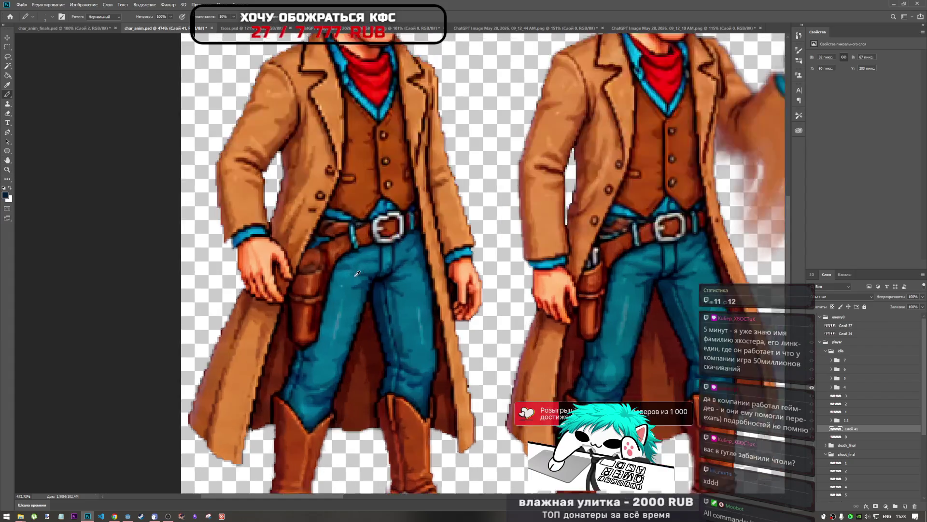
scroll(305, 262, up, 2)
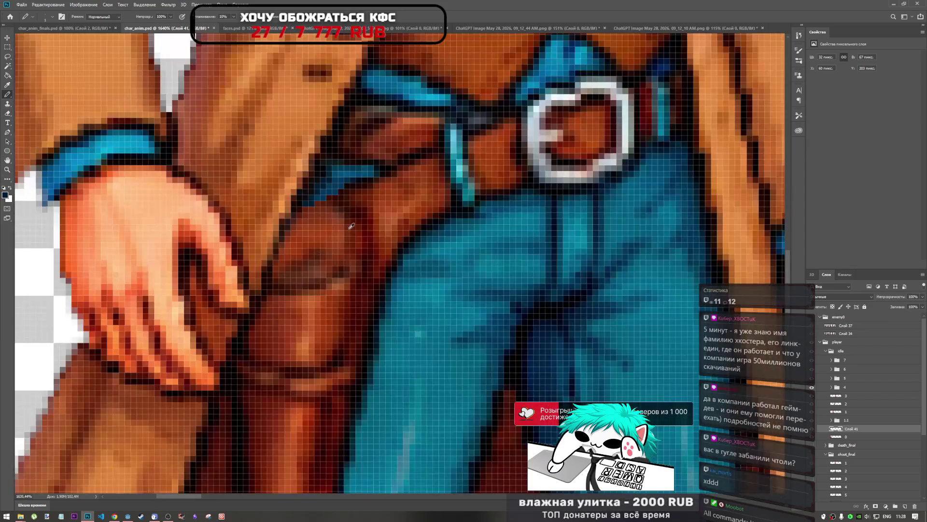
Sample the holster's dark red-brown and near-black outline colours for the flap.
alt+click(367, 253)
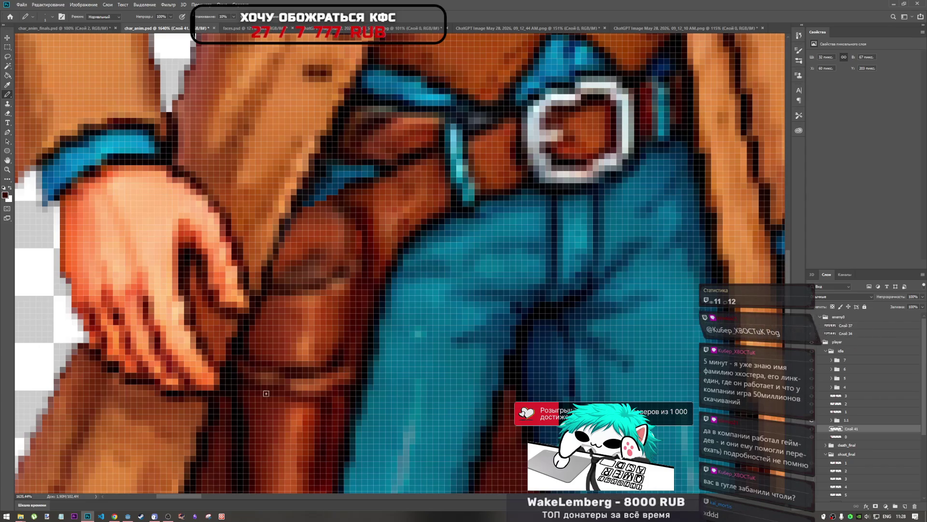
click(167, 516)
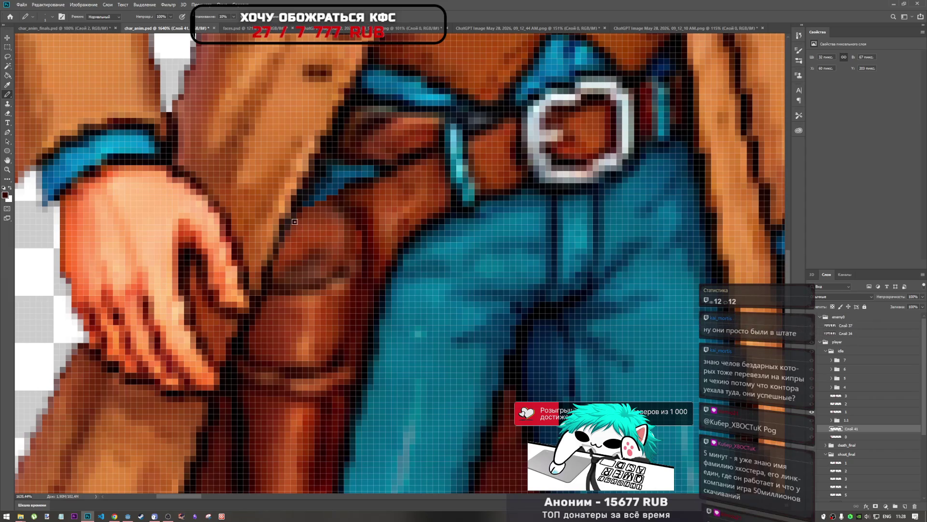
alt+click(340, 196)
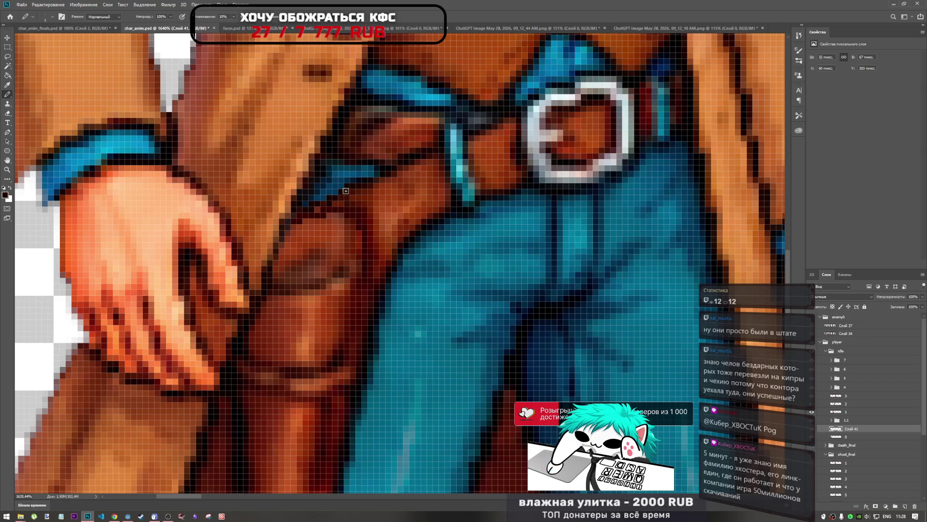
scroll(335, 205, down, 5)
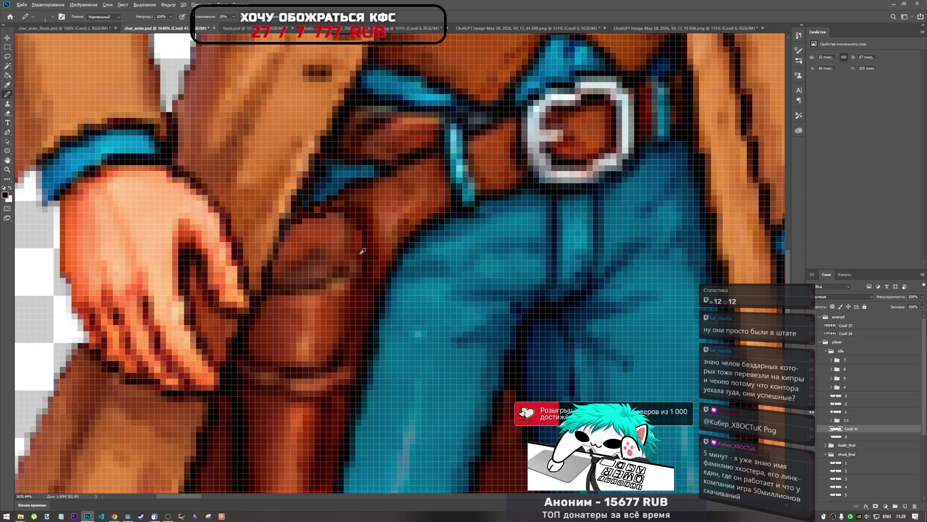
scroll(354, 257, up, 5)
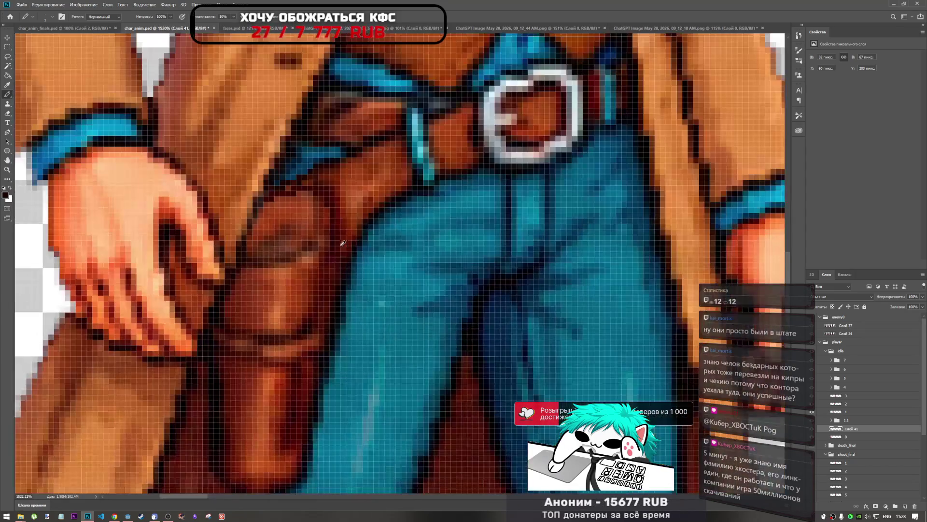
scroll(315, 189, down, 5)
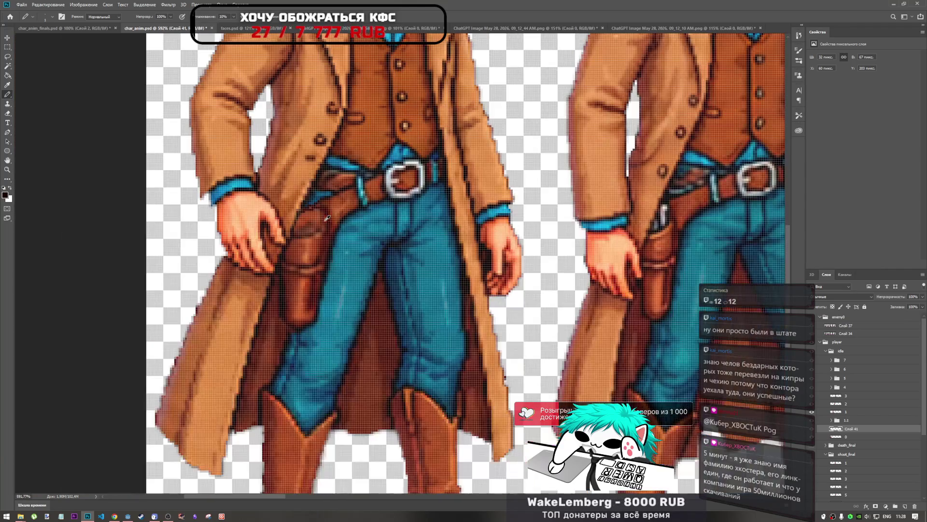
scroll(317, 205, up, 5)
Resample the holster's dark red and repaint the flap's top outline pixels.
alt+click(291, 205)
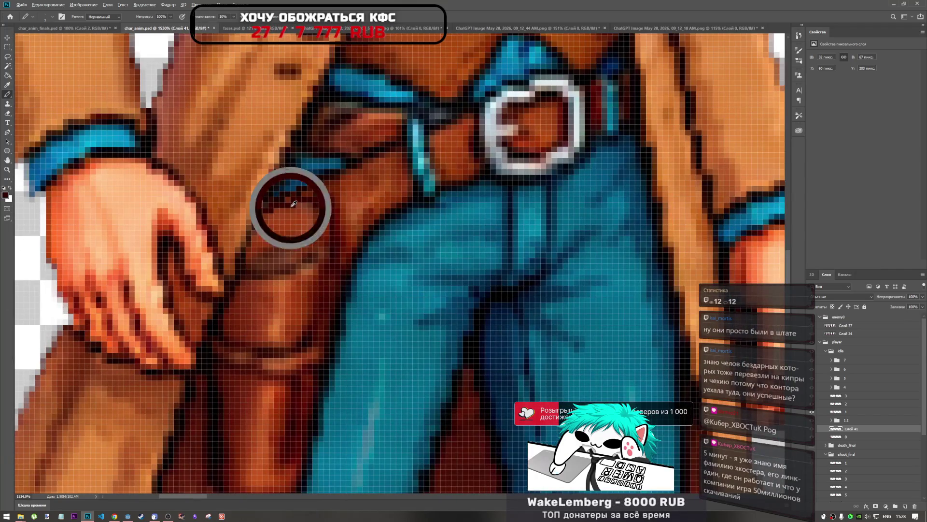
alt+click(324, 201)
alt+click(319, 201)
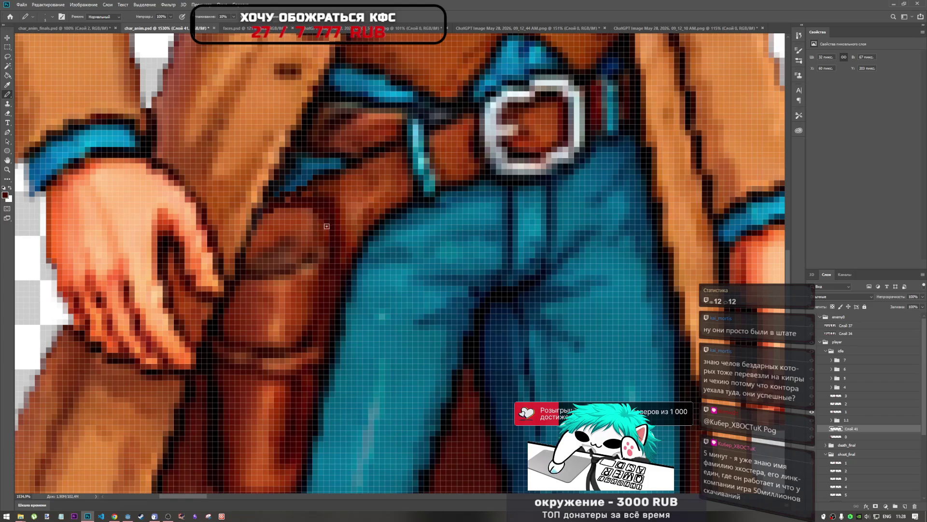
scroll(330, 242, down, 2)
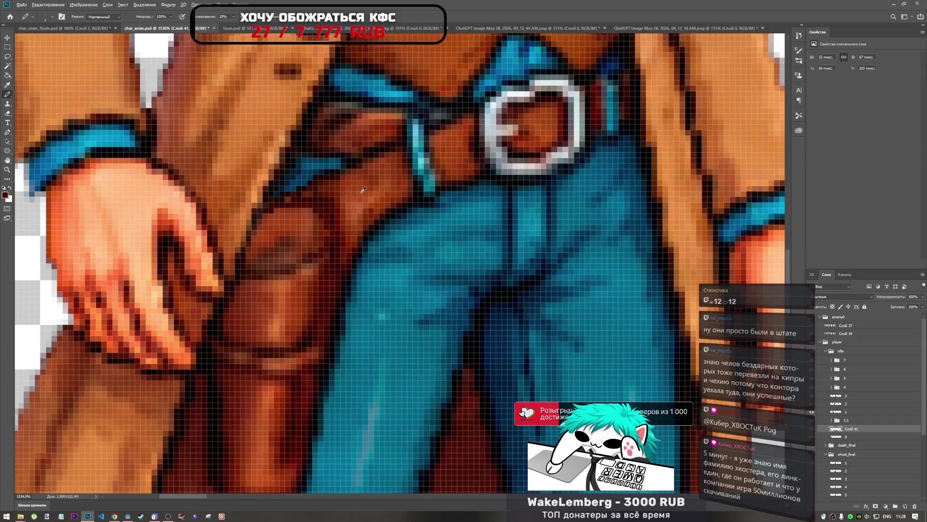
scroll(363, 264, down, 2)
scroll(362, 264, up, 4)
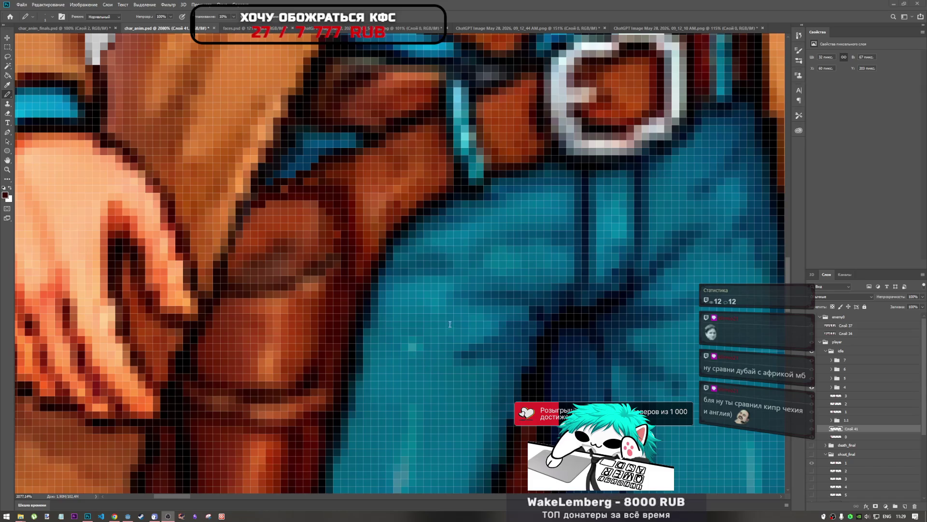
scroll(324, 250, down, 2)
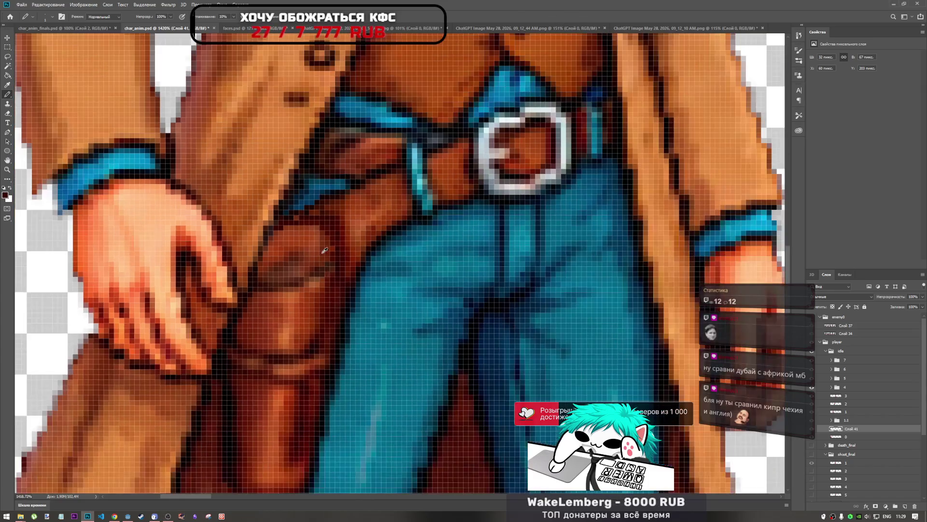
scroll(324, 250, down, 3)
scroll(297, 309, up, 6)
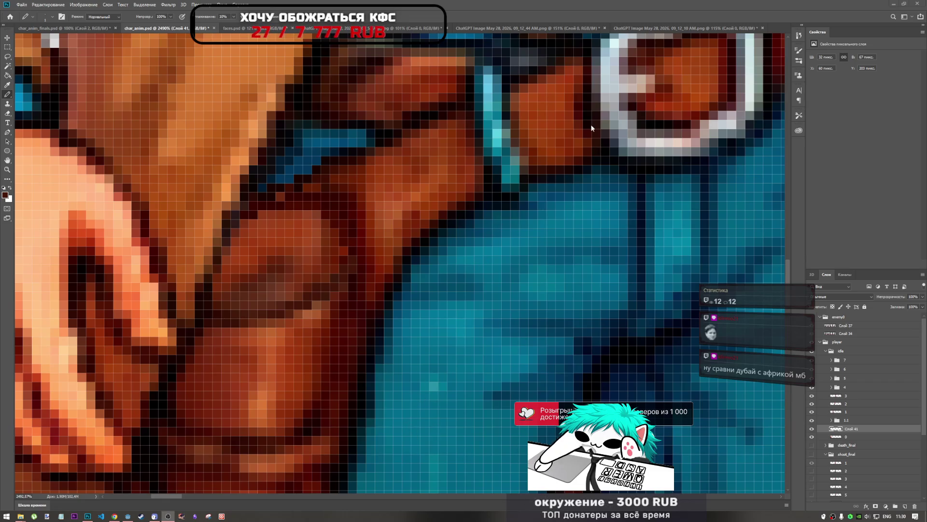
scroll(390, 286, down, 5)
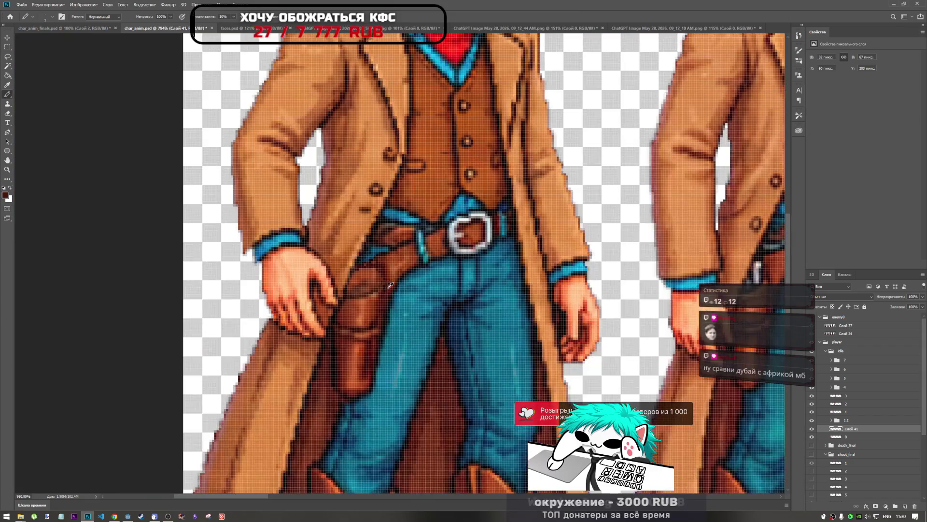
scroll(391, 285, up, 3)
Touch up the flap edge by the belt using sampled orange-brown, reddish-brown and near-black pixels.
alt+click(407, 250)
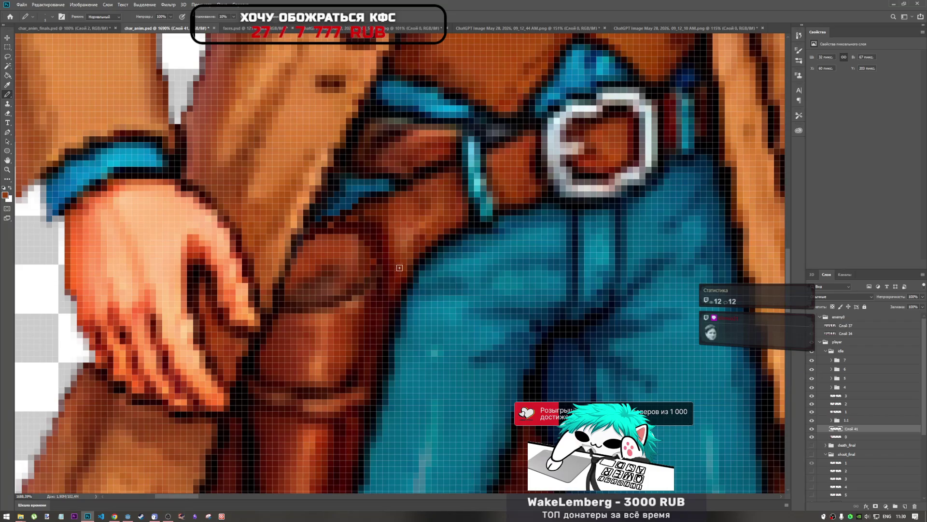
alt+click(413, 245)
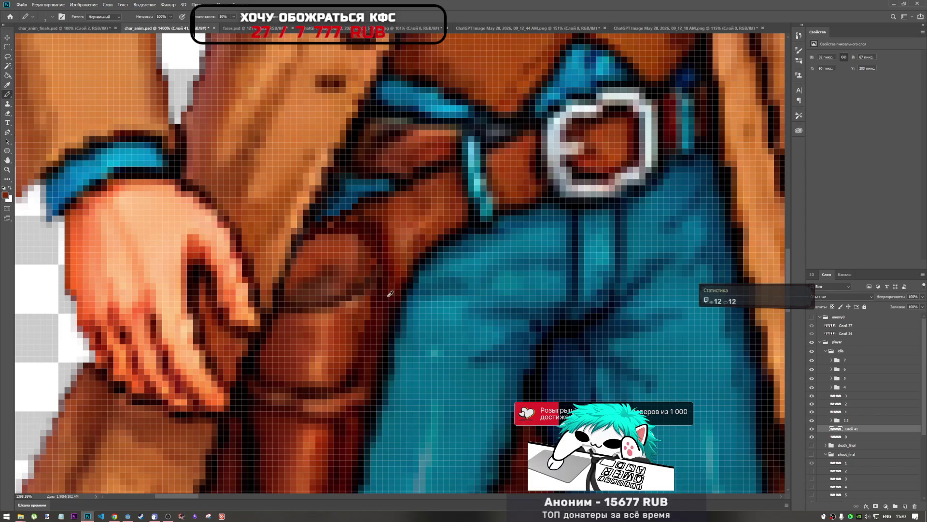
scroll(390, 294, up, 2)
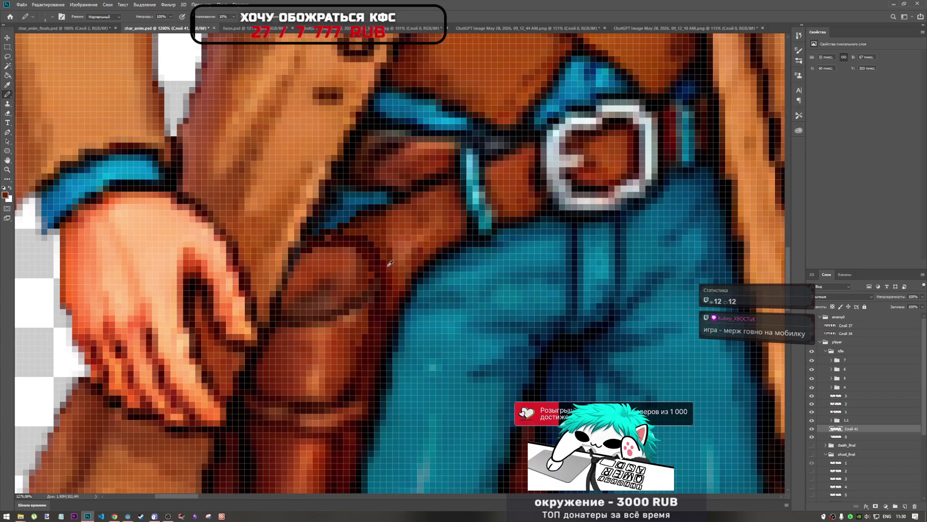
scroll(390, 263, down, 1)
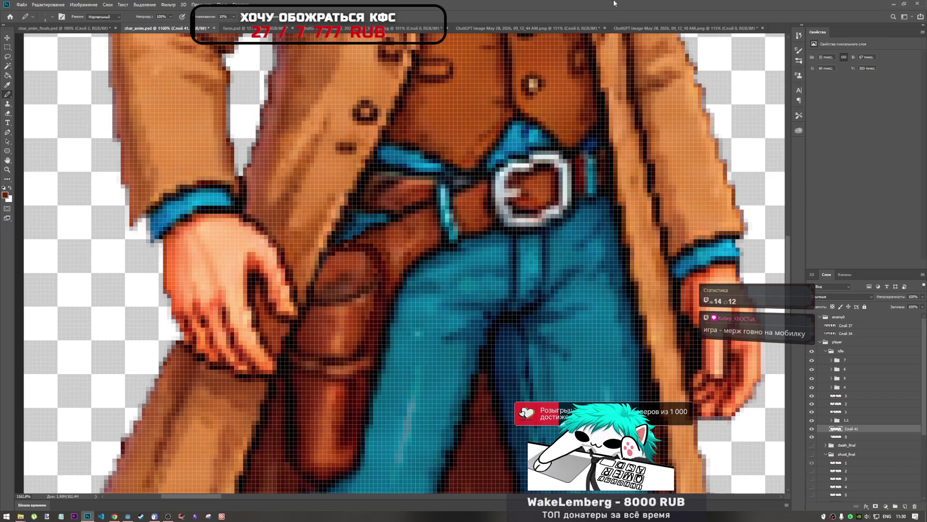
scroll(327, 307, up, 5)
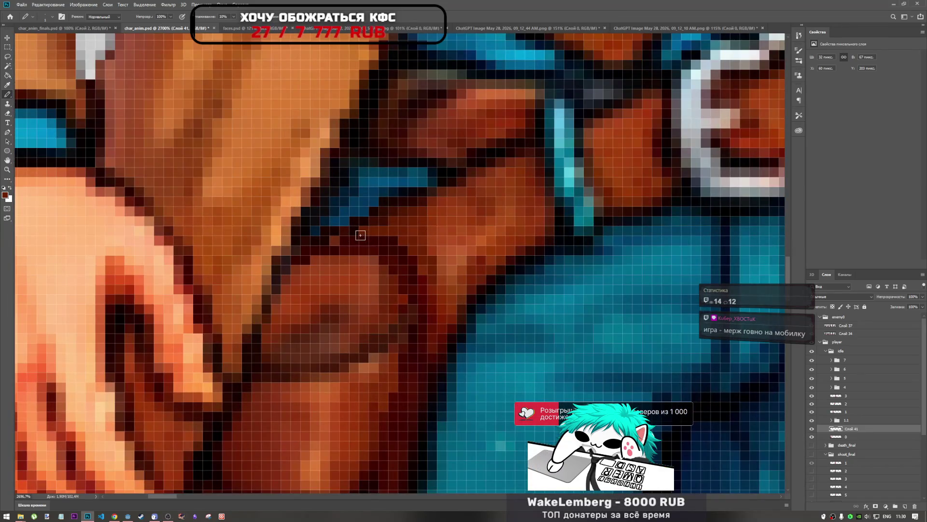
alt+click(355, 221)
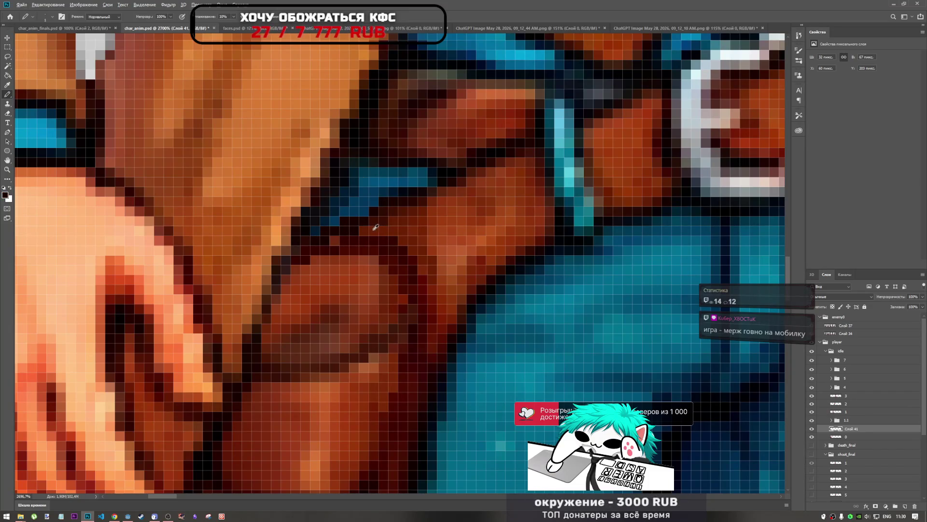
alt+click(361, 228)
alt+click(355, 231)
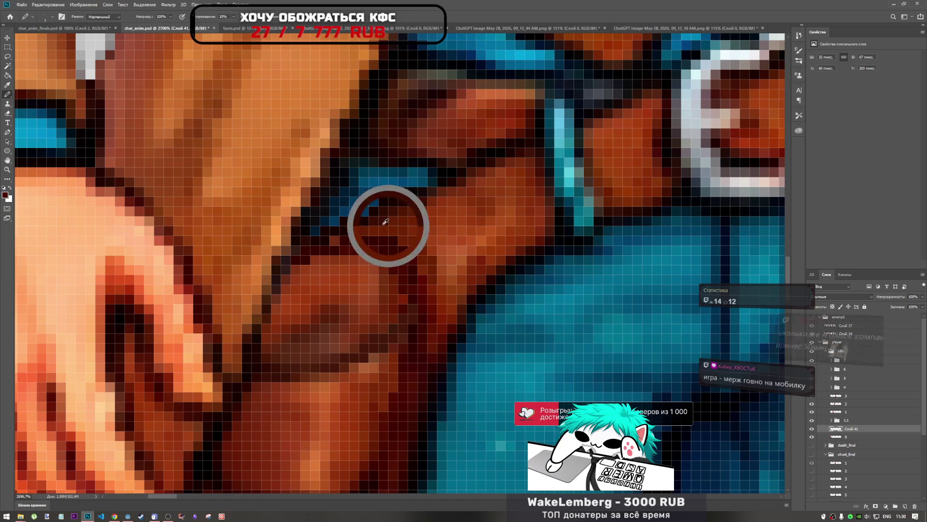
scroll(354, 232, down, 2)
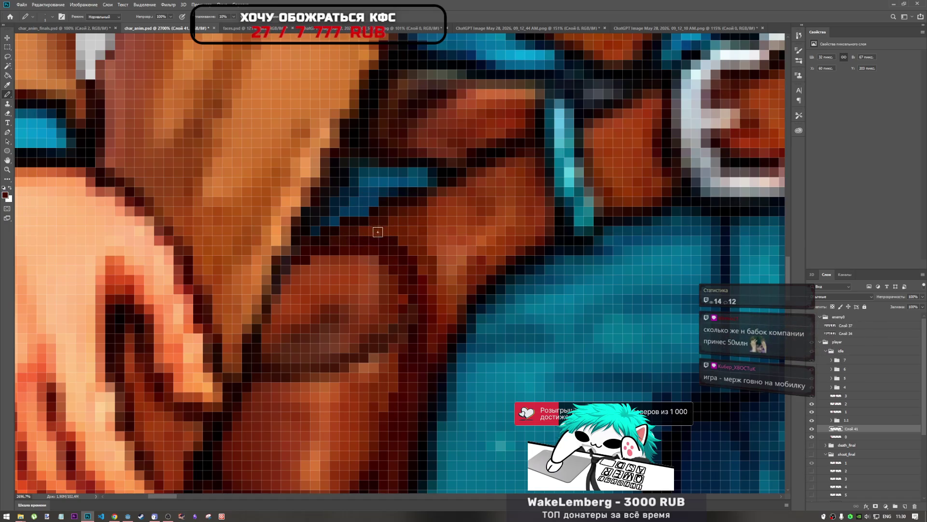
scroll(396, 267, down, 5)
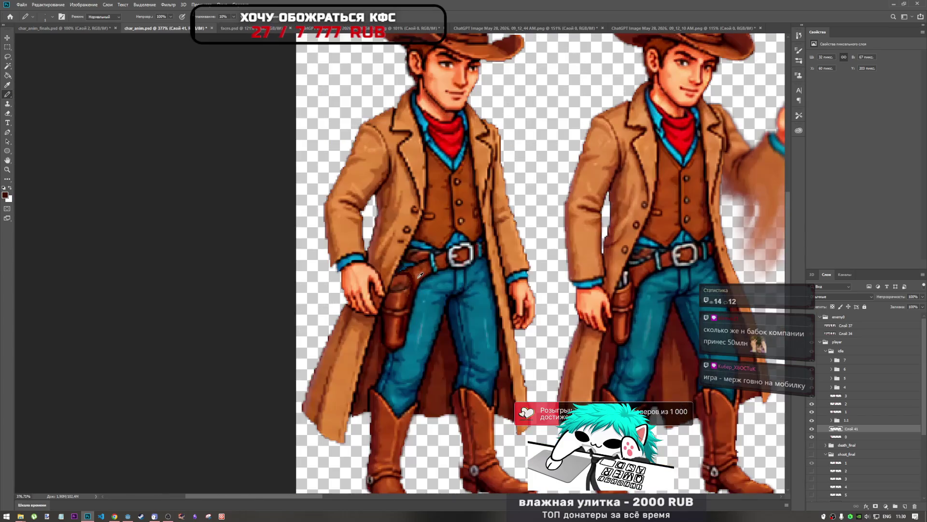
Switch to the Blur tool.
scroll(427, 277, down, 1)
scroll(425, 278, up, 2)
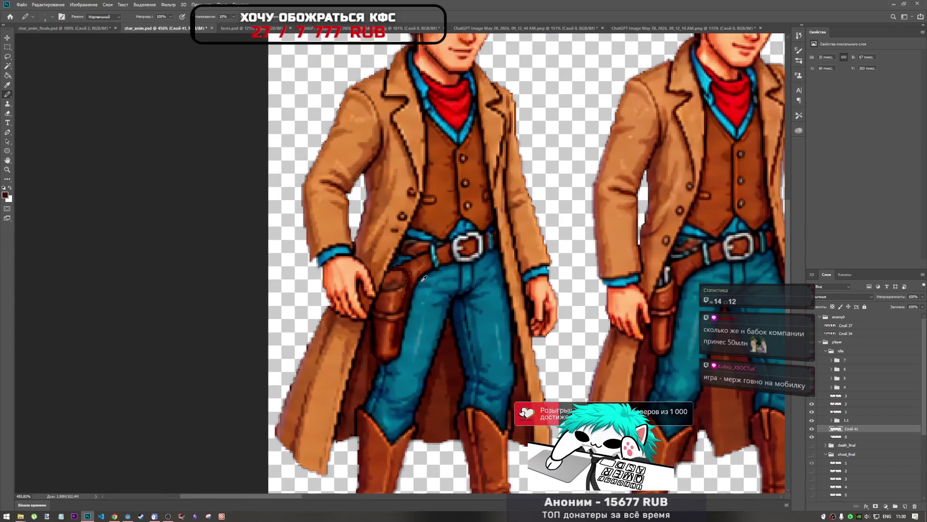
scroll(422, 279, up, 2)
scroll(423, 279, down, 2)
scroll(352, 250, up, 3)
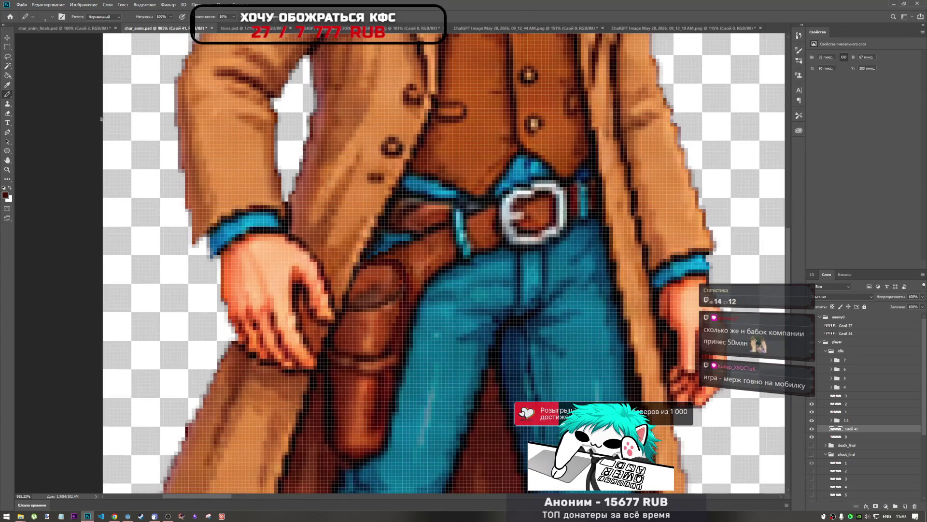
click(7, 179)
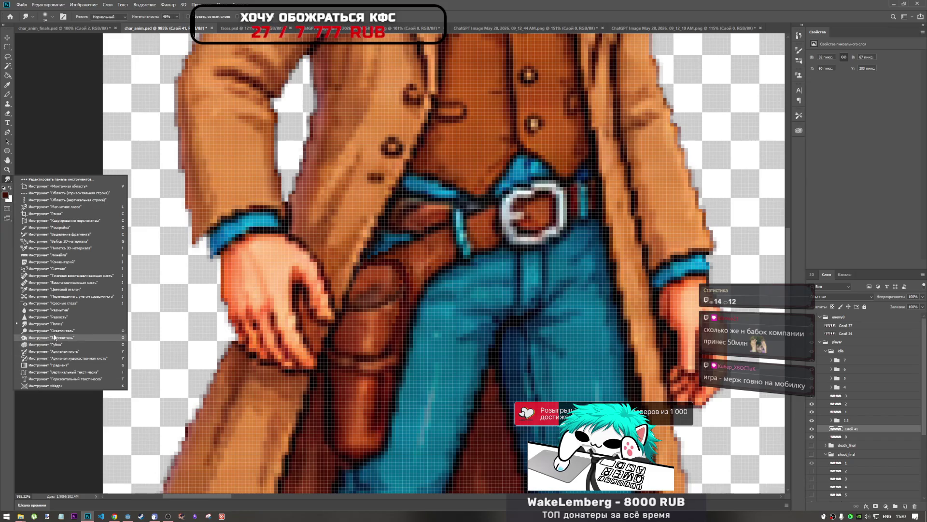
click(53, 310)
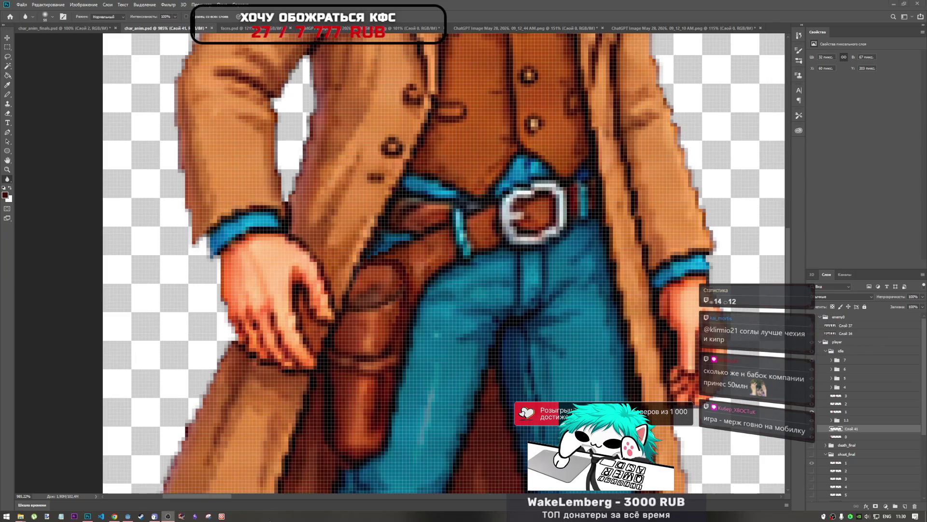
Blur the holster edges against the coat and the left cowboy's leg.
drag(466, 234, 418, 343)
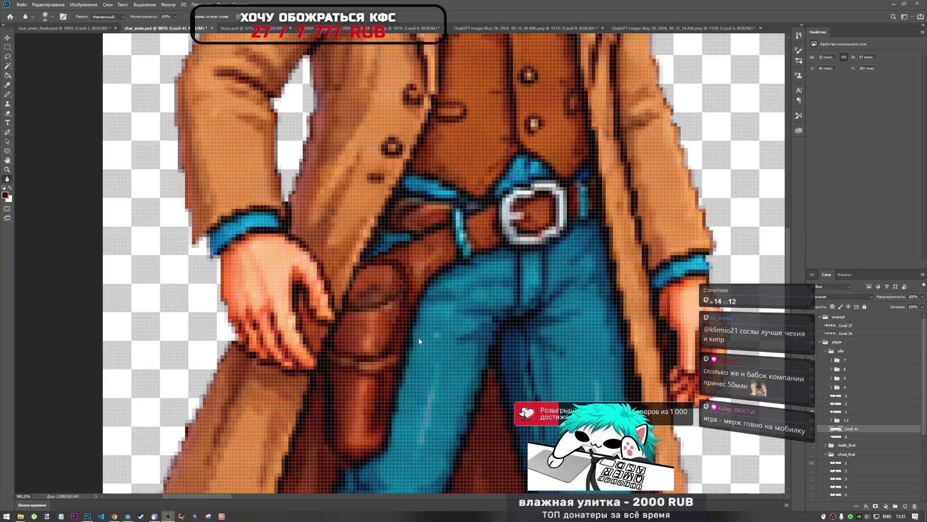
drag(414, 410, 410, 439)
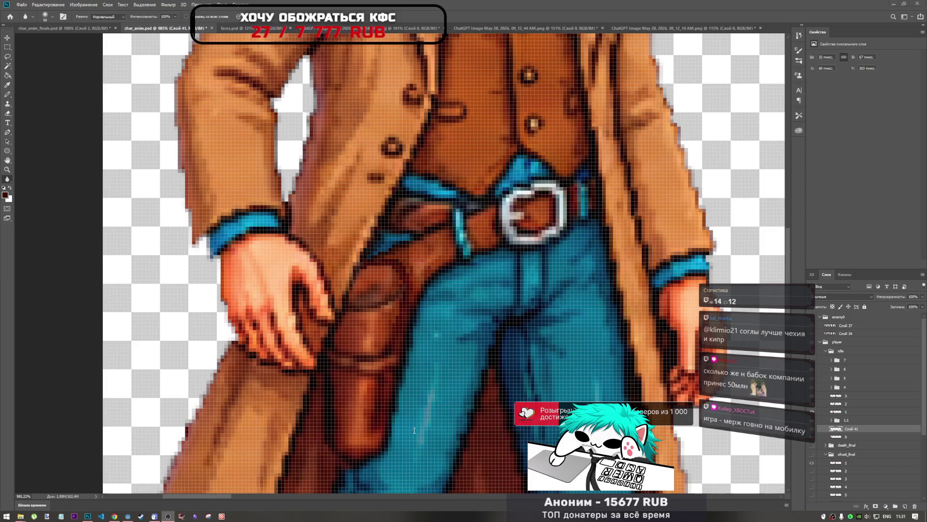
mouse_move(436, 384)
mouse_down()
mouse_move(409, 440)
mouse_move(424, 232)
mouse_move(393, 290)
mouse_move(384, 266)
mouse_move(389, 289)
mouse_move(22, 135)
mouse_move(372, 289)
mouse_move(378, 269)
mouse_up()
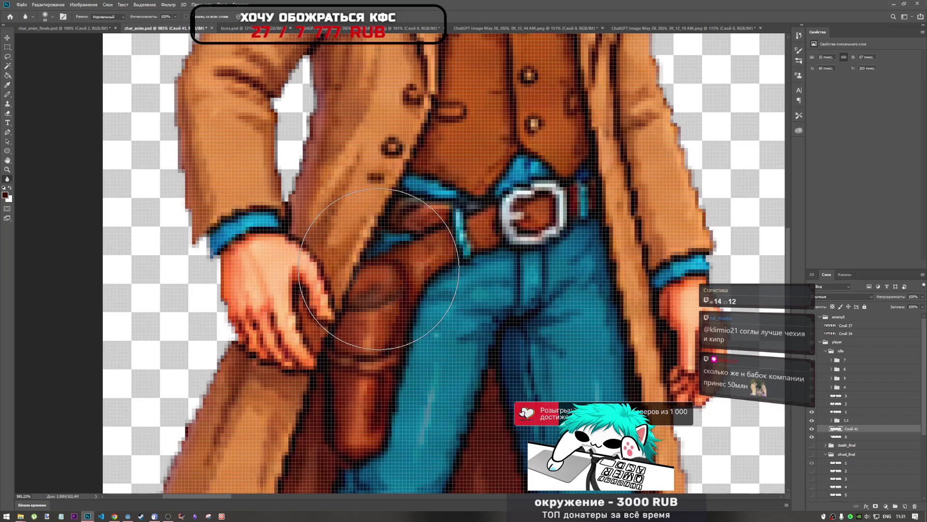
scroll(378, 268, down, 5)
scroll(395, 292, up, 3)
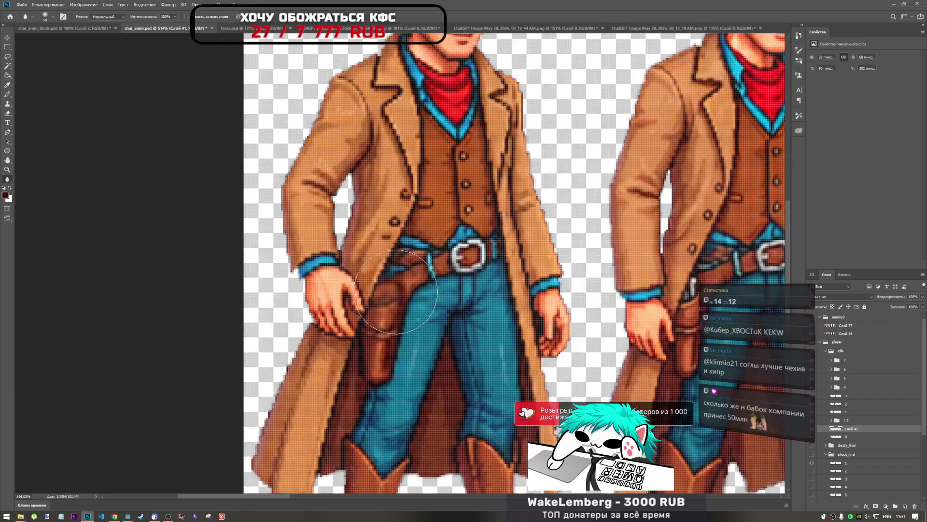
scroll(396, 291, down, 4)
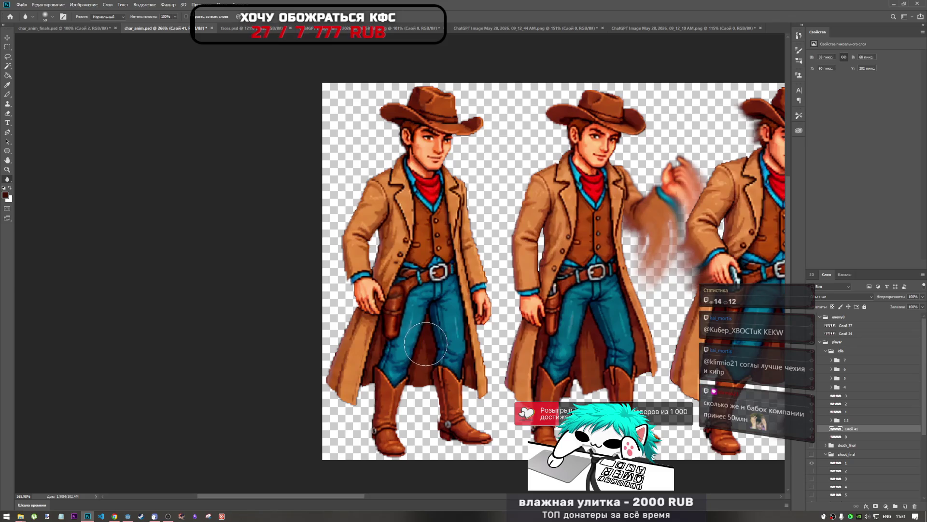
drag(423, 340, 413, 330)
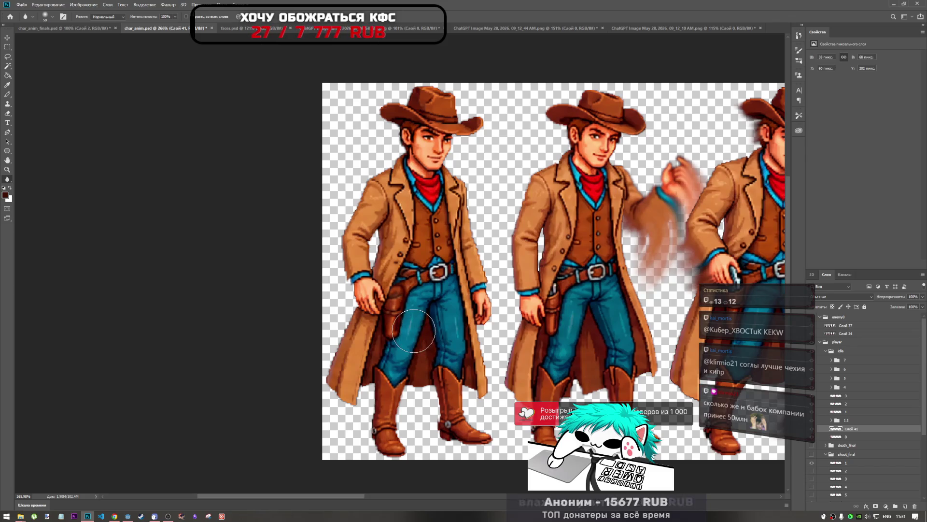
Lower Blur intensity to 56% and soften the holster near the belt.
click(175, 16)
drag(157, 24, 161, 26)
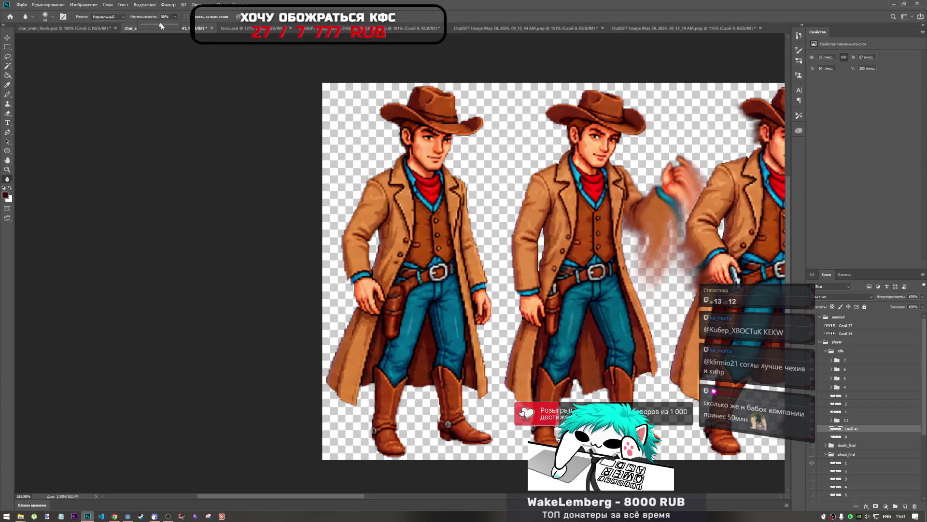
drag(397, 292, 386, 339)
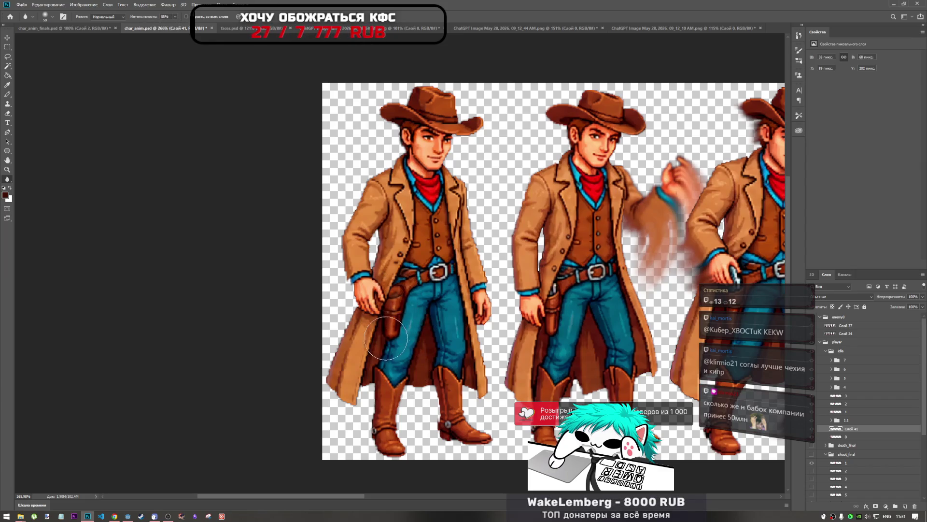
scroll(411, 286, up, 3)
scroll(411, 286, up, 4)
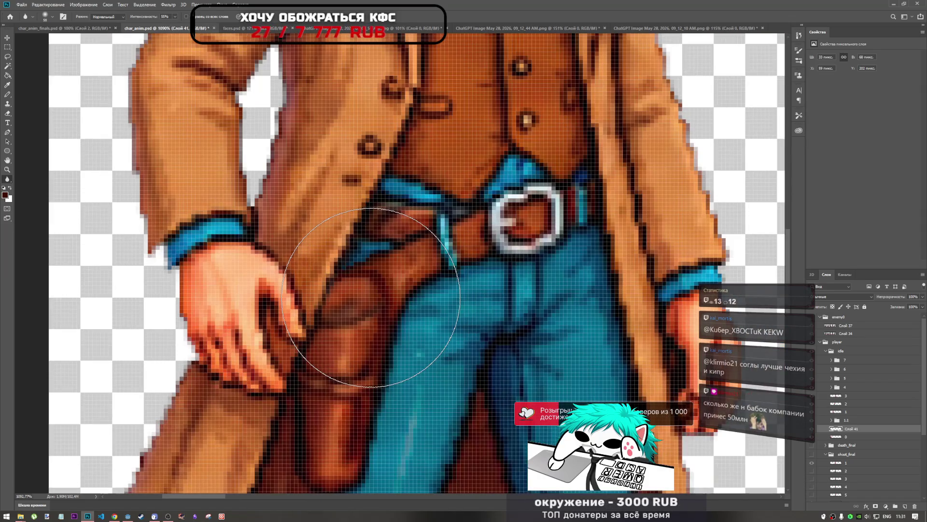
scroll(370, 297, down, 4)
scroll(371, 297, up, 4)
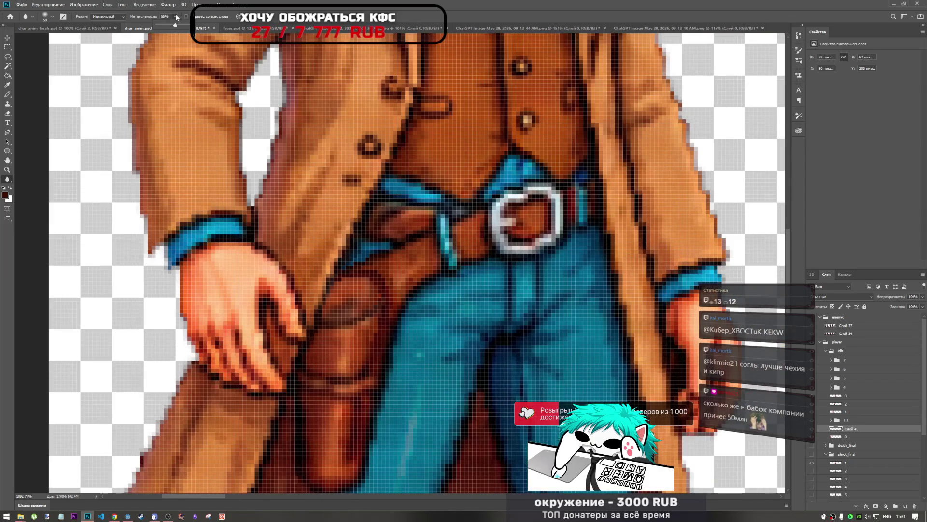
Raise the Blur intensity to 75%.
drag(179, 26, 183, 24)
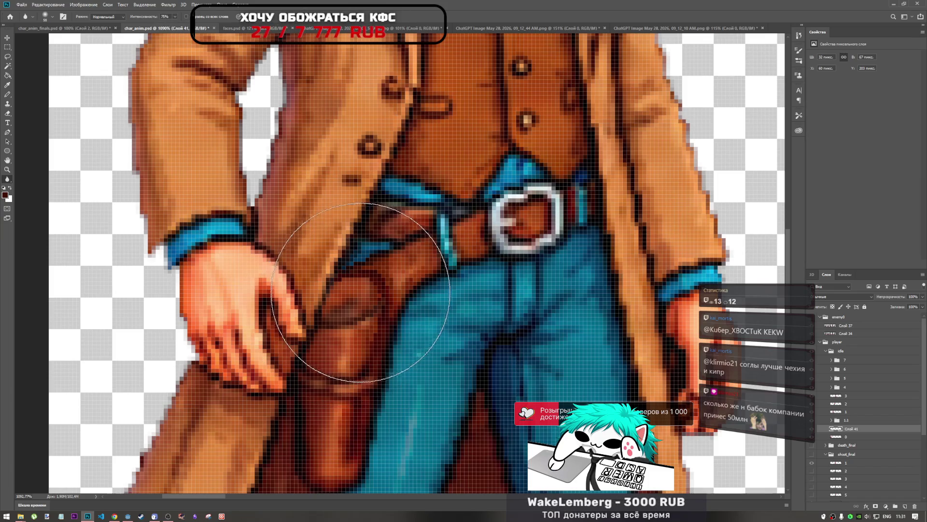
scroll(362, 297, down, 4)
scroll(362, 297, up, 4)
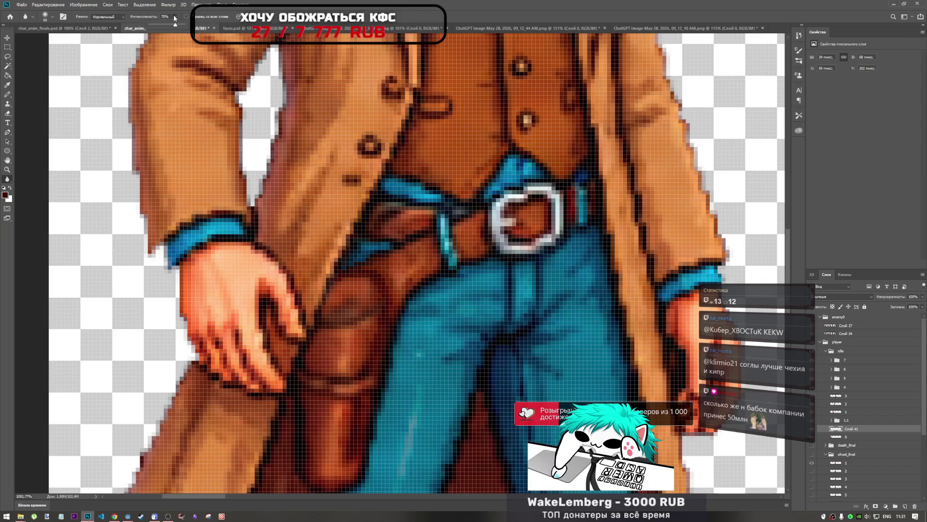
scroll(405, 273, down, 4)
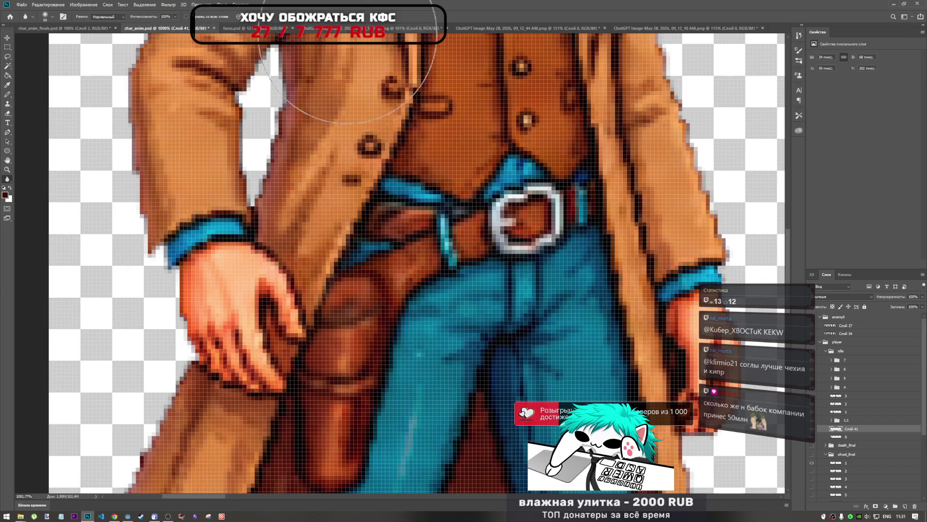
scroll(405, 273, down, 6)
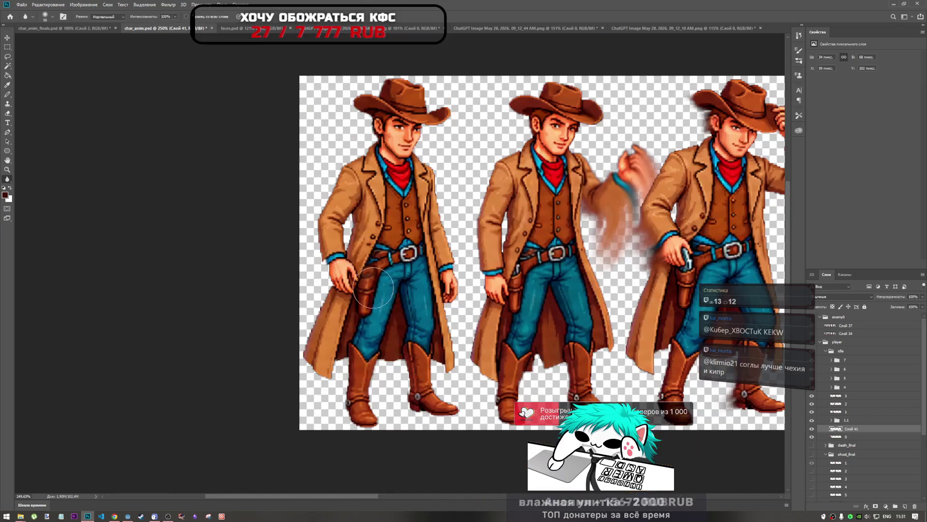
scroll(405, 272, up, 1)
scroll(394, 288, up, 2)
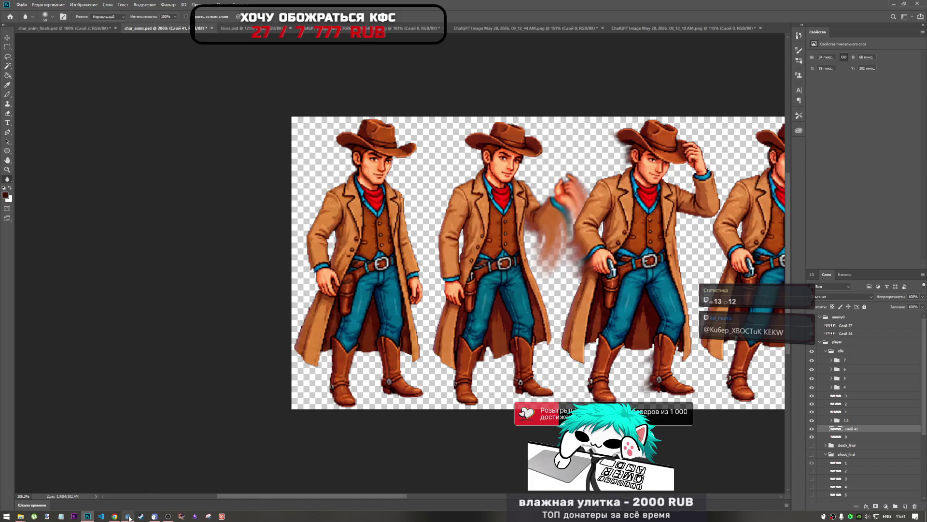
click(166, 518)
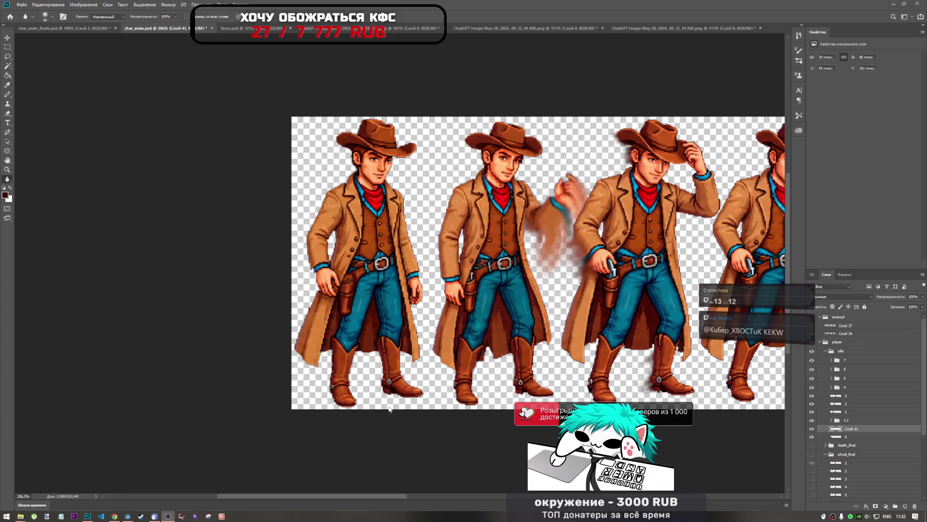
click(404, 447)
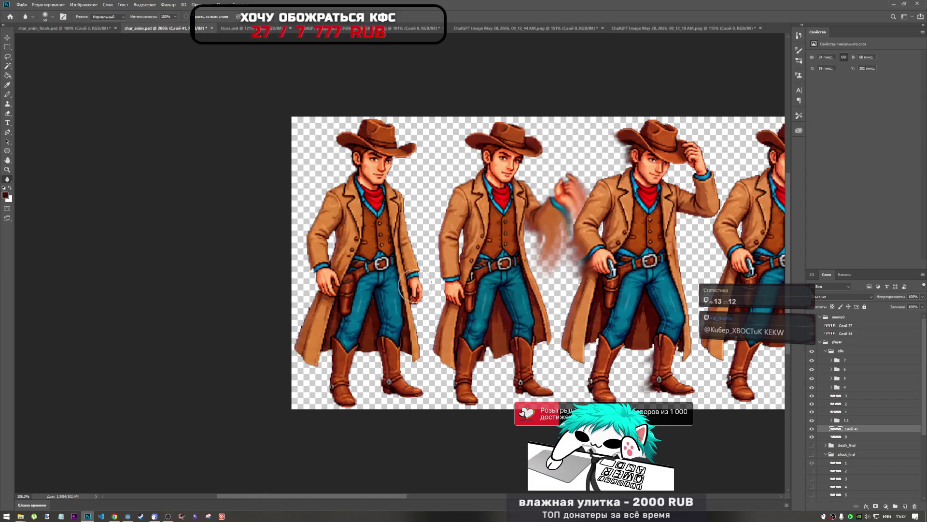
scroll(491, 319, down, 3)
scroll(587, 328, up, 3)
scroll(587, 328, down, 1)
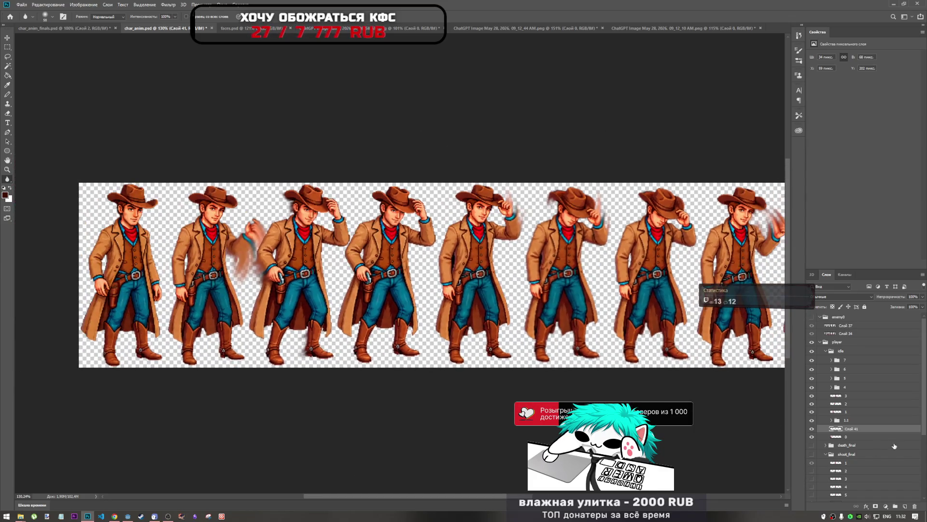
click(812, 429)
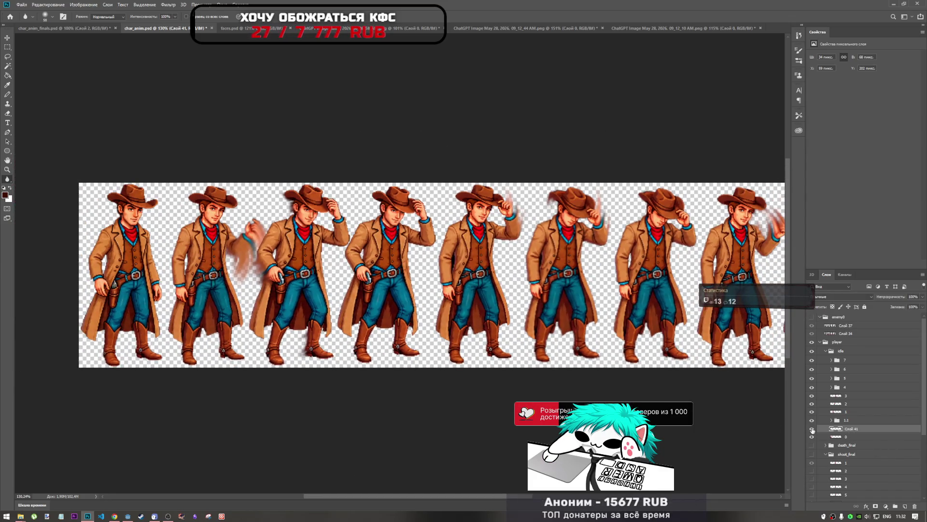
click(813, 428)
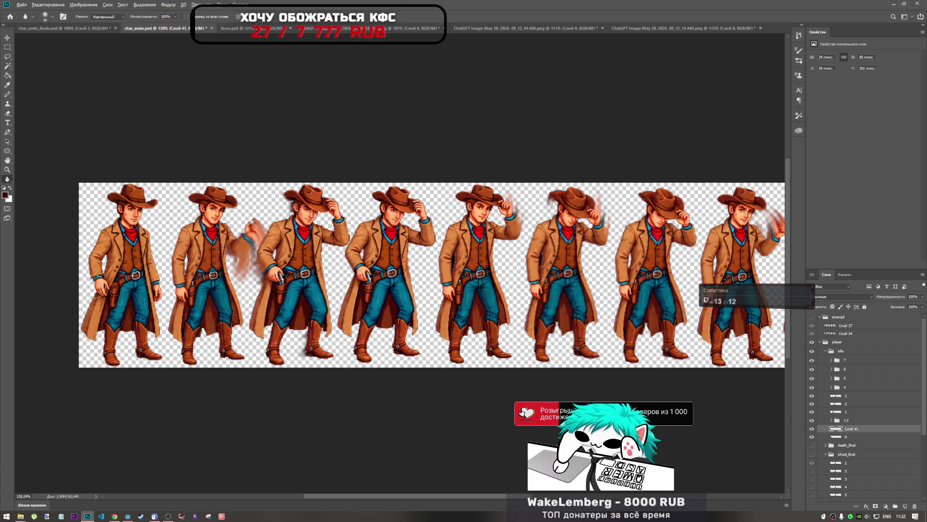
scroll(695, 393, up, 3)
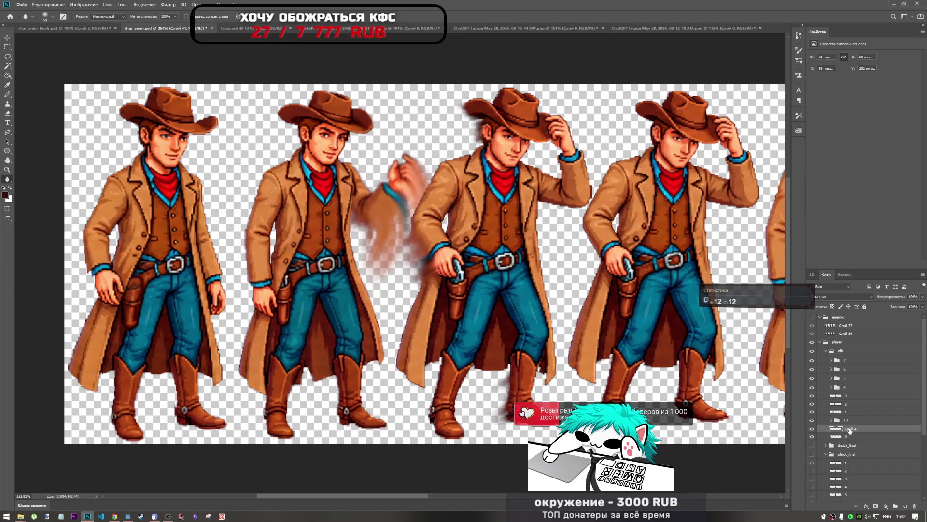
Duplicate the holster layer and move the copy onto the second cowboy's hip, nudged slightly right.
alt+drag(851, 430, 850, 416)
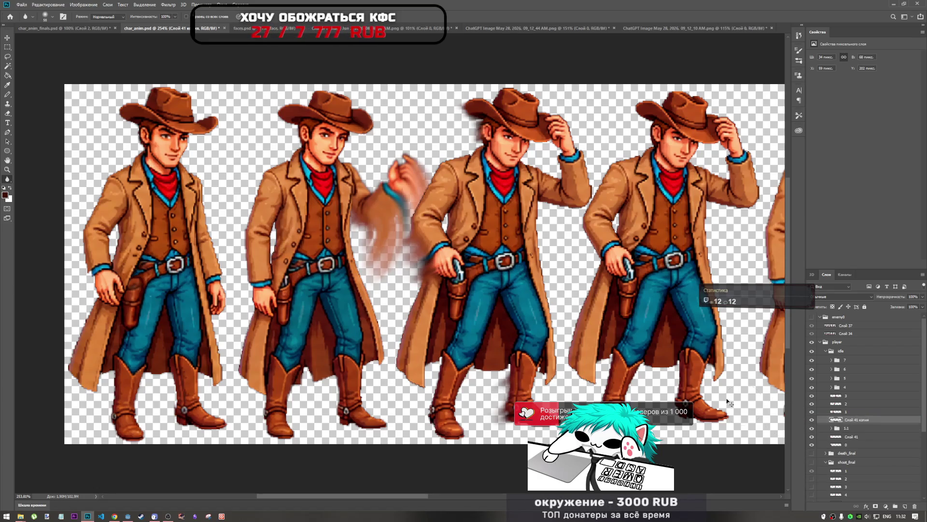
key(ctrl+t)
mouse_move(92, 289)
mouse_down()
mouse_move(288, 297)
mouse_move(326, 318)
mouse_move(284, 296)
mouse_move(237, 338)
mouse_move(270, 314)
mouse_move(302, 318)
mouse_move(178, 353)
mouse_move(309, 268)
mouse_move(300, 267)
mouse_move(293, 292)
mouse_up()
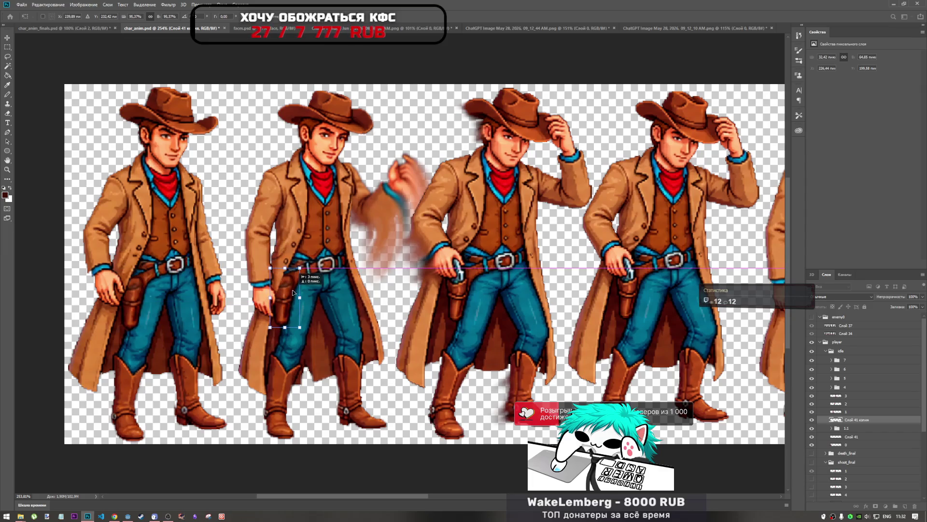
scroll(290, 296, up, 3)
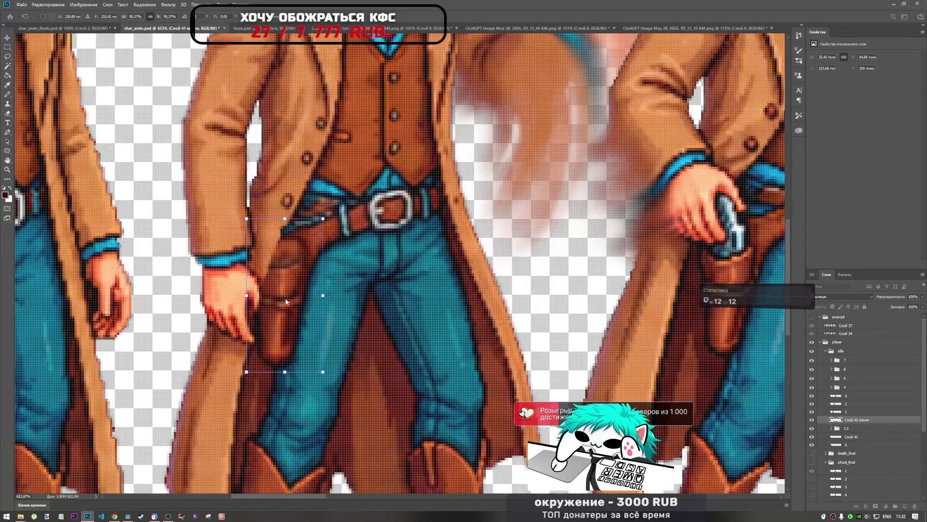
mouse_move(291, 300)
mouse_down()
mouse_move(303, 297)
mouse_move(292, 293)
mouse_up()
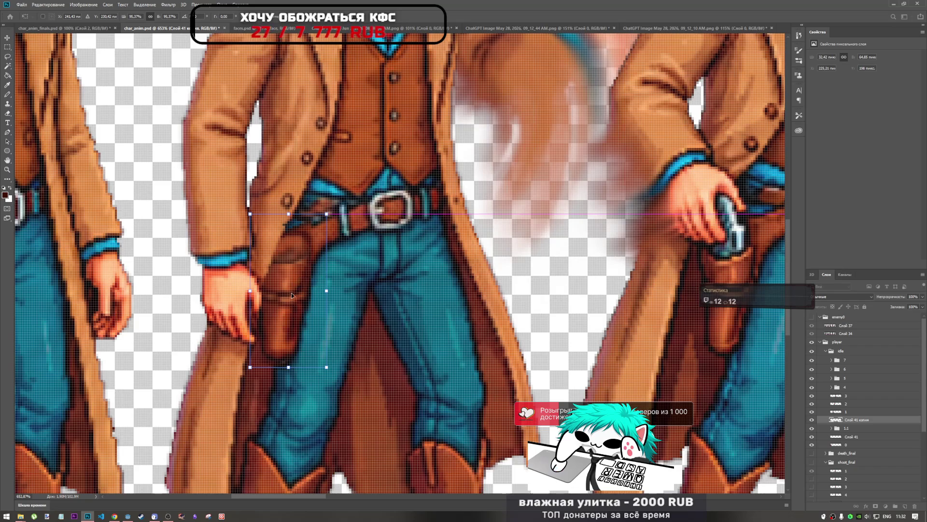
scroll(468, 286, down, 4)
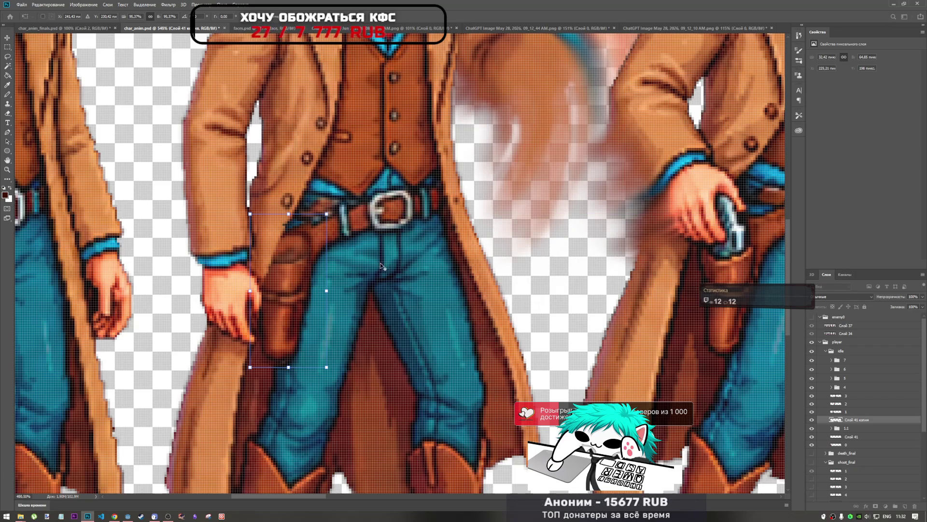
key(Return)
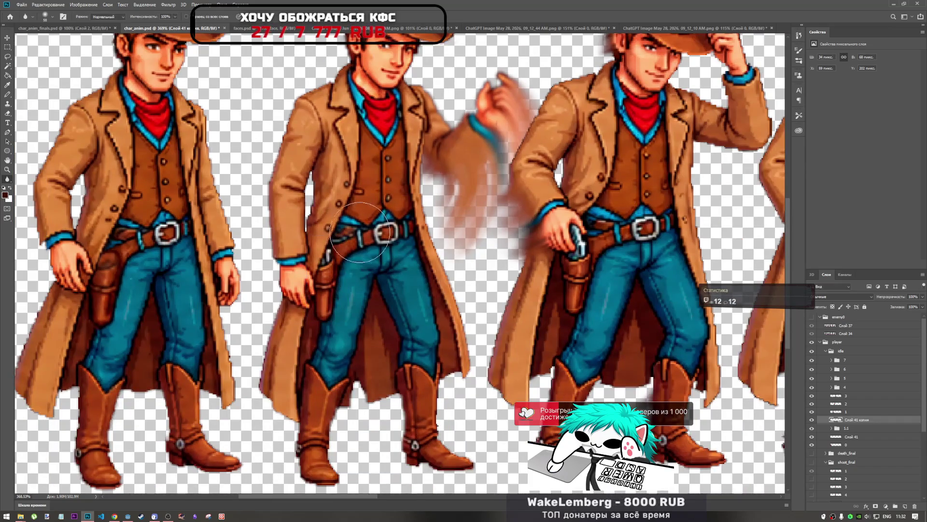
Move the holster copy into another layer group and select the original holster layer Слой 41.
key(r)
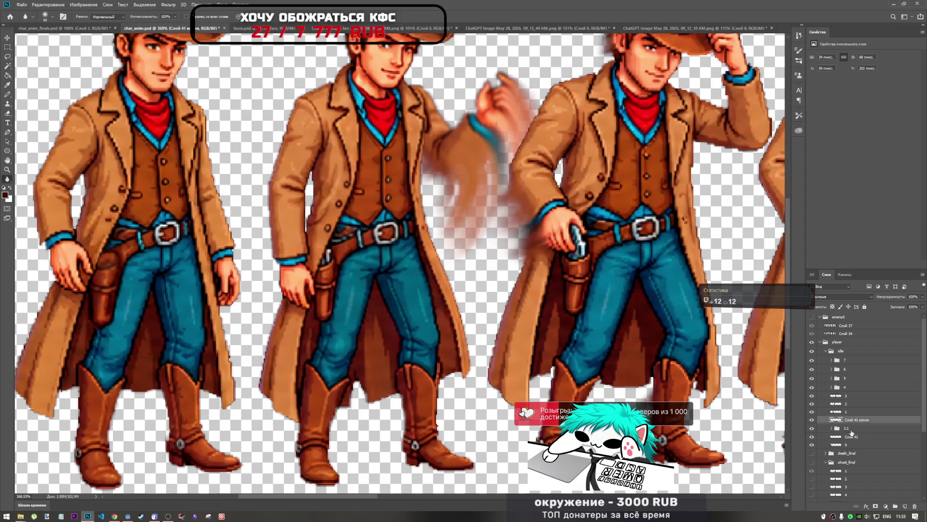
drag(850, 432, 850, 421)
click(851, 430)
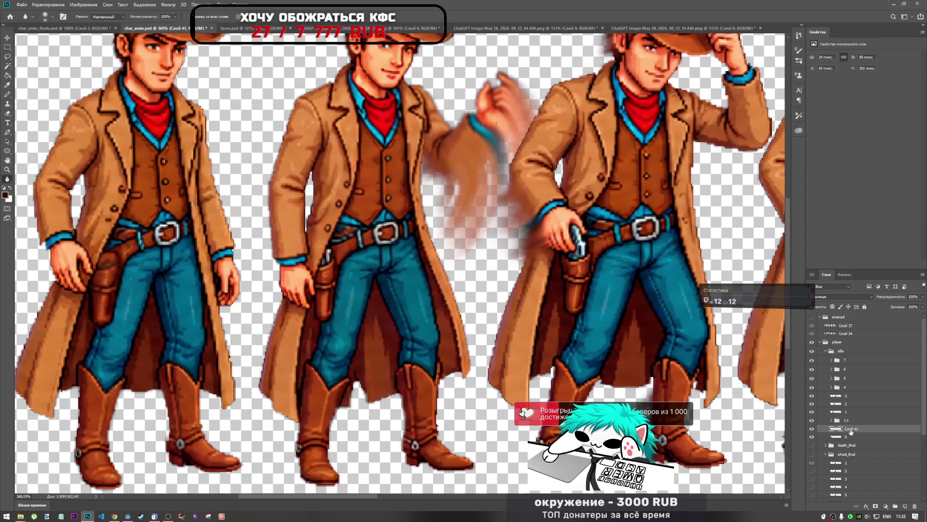
Scale the first cowboy's holster to about 89% and nudge it up into place.
key(ctrl+t)
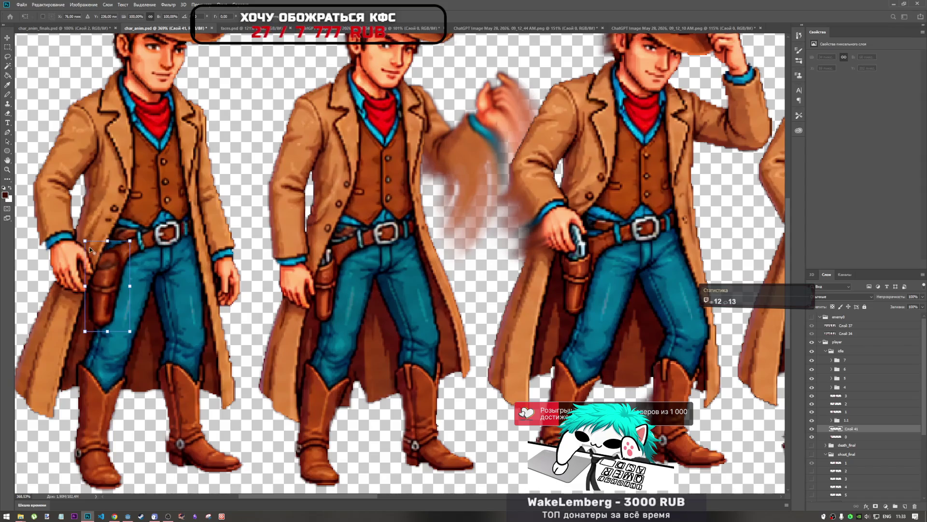
drag(85, 240, 87, 245)
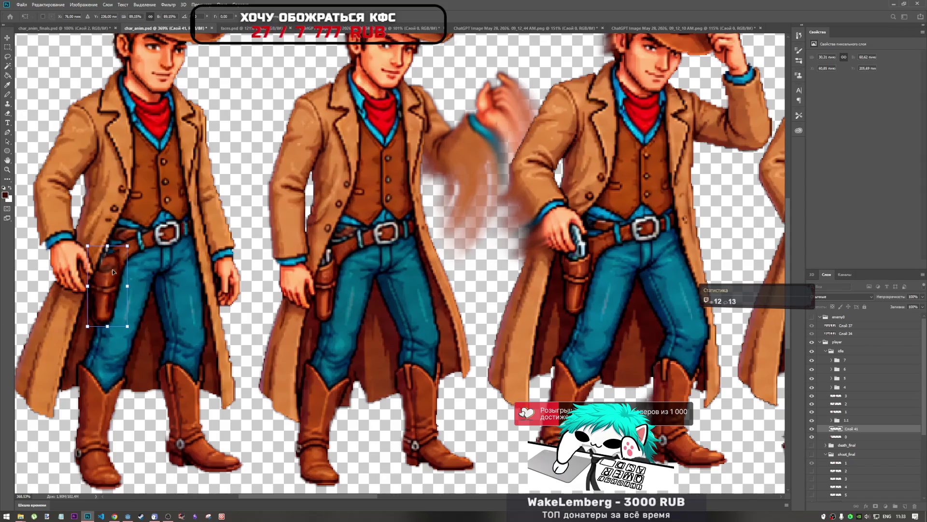
drag(114, 276, 115, 275)
scroll(97, 304, up, 5)
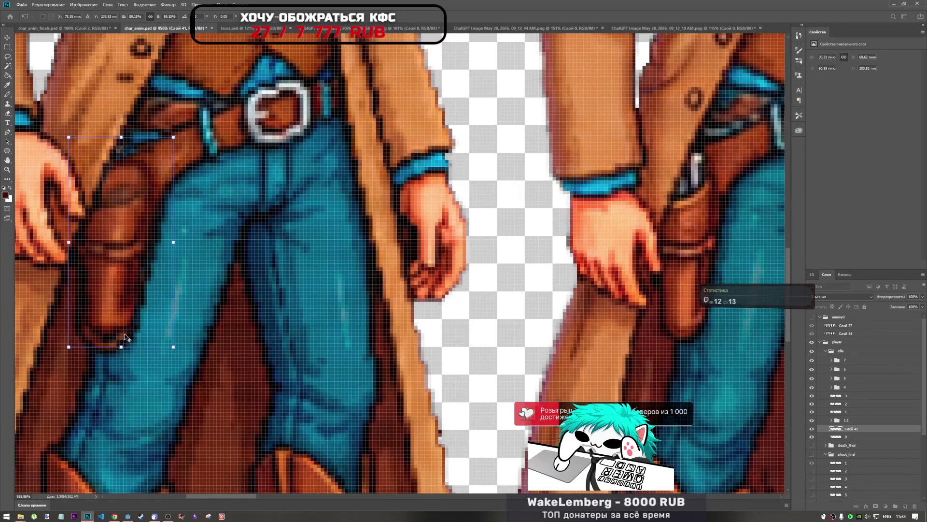
drag(131, 183, 124, 191)
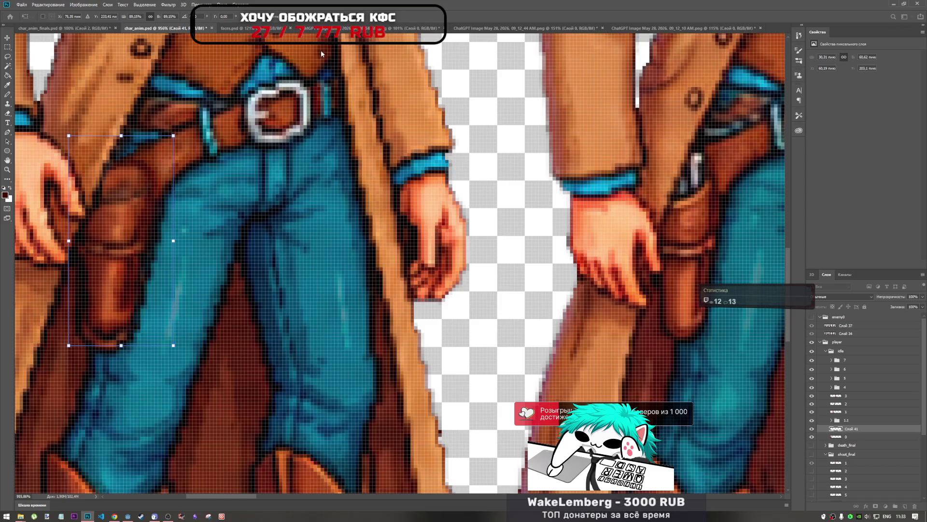
click(299, 16)
Try downward bends of the holster's bottom edge and lower-left corner, undoing each one.
drag(103, 347, 104, 378)
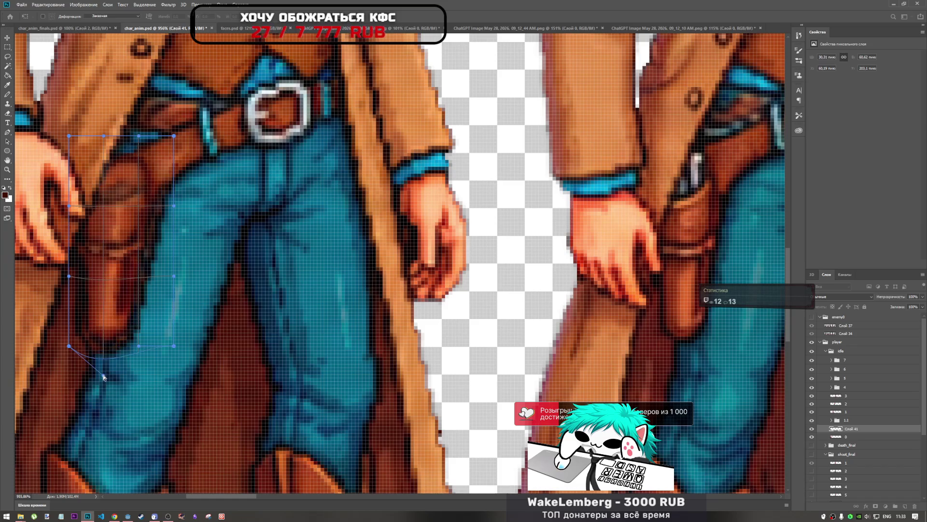
key(ctrl+z)
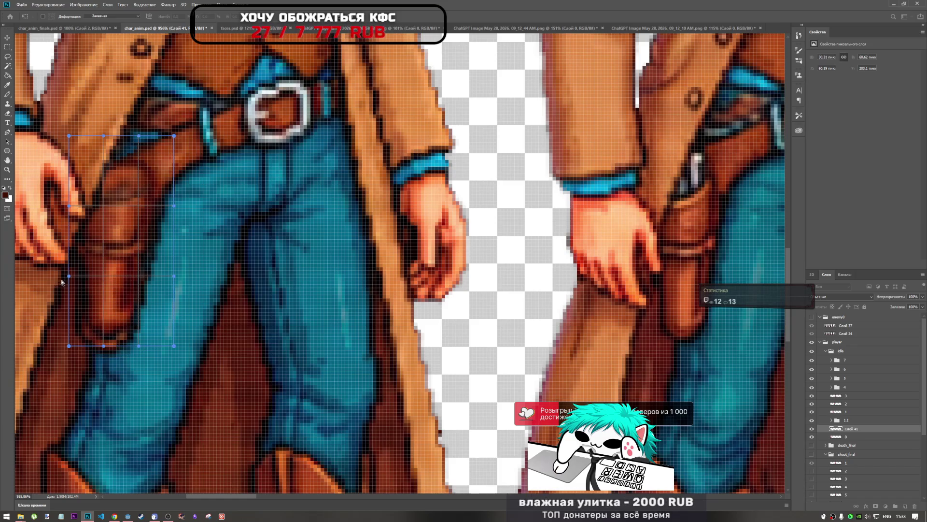
mouse_move(69, 277)
mouse_down()
mouse_move(57, 342)
mouse_move(89, 389)
mouse_up()
key(ctrl+z)
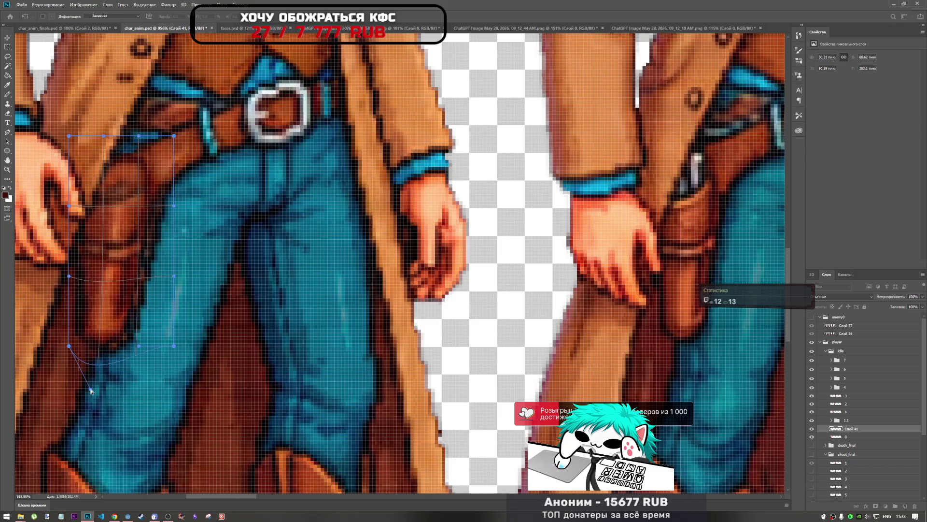
key(ctrl+z)
drag(70, 347, 89, 396)
key(ctrl+z)
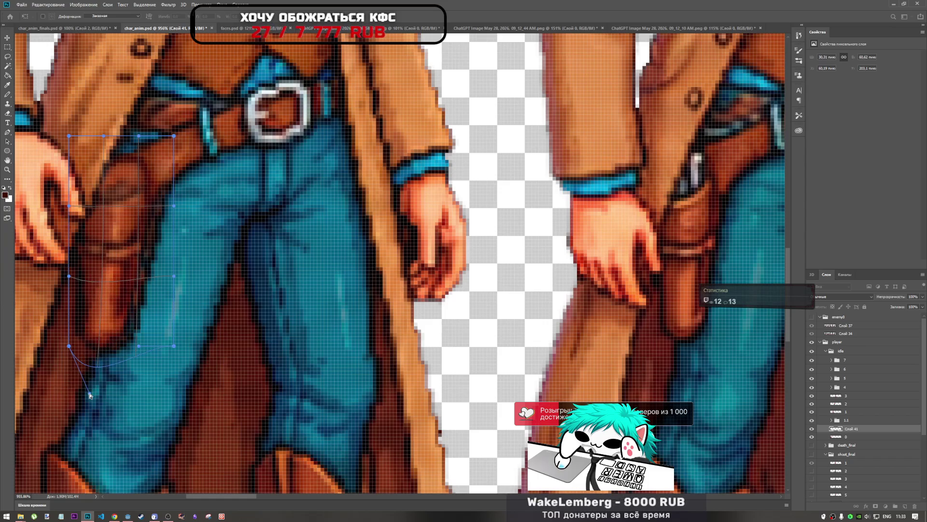
Curve the holster's bottom edge down the leg, widen its right side over the jeans, and apply the warp.
mouse_move(140, 349)
mouse_down()
mouse_move(140, 368)
mouse_move(160, 358)
mouse_up()
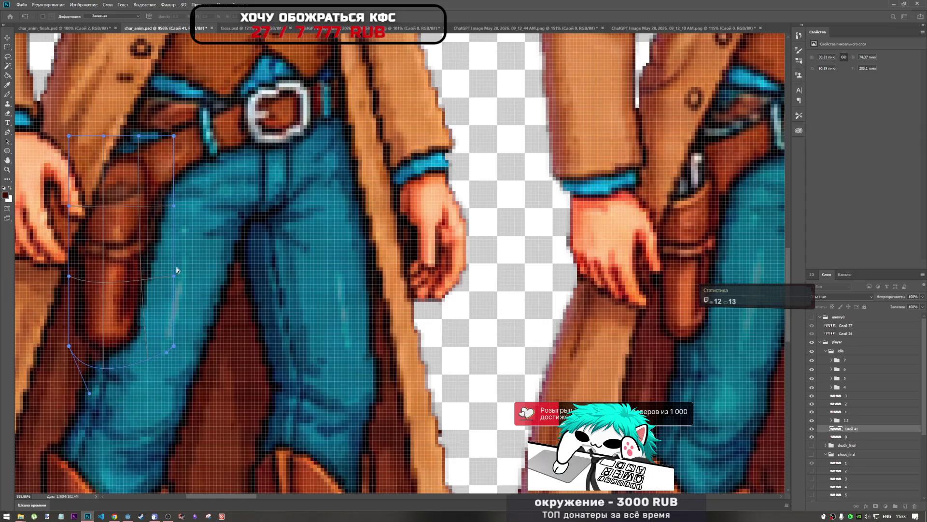
drag(174, 275, 195, 278)
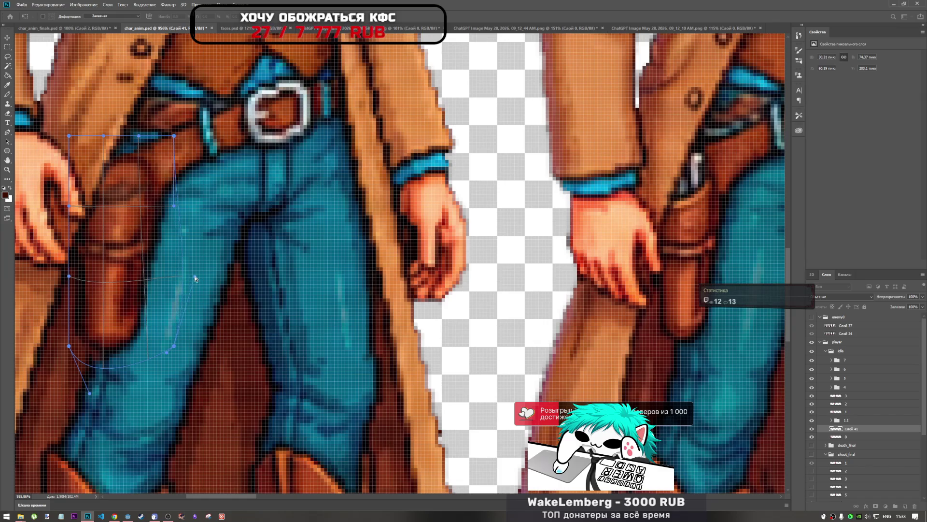
key(Return)
scroll(360, 115, down, 3)
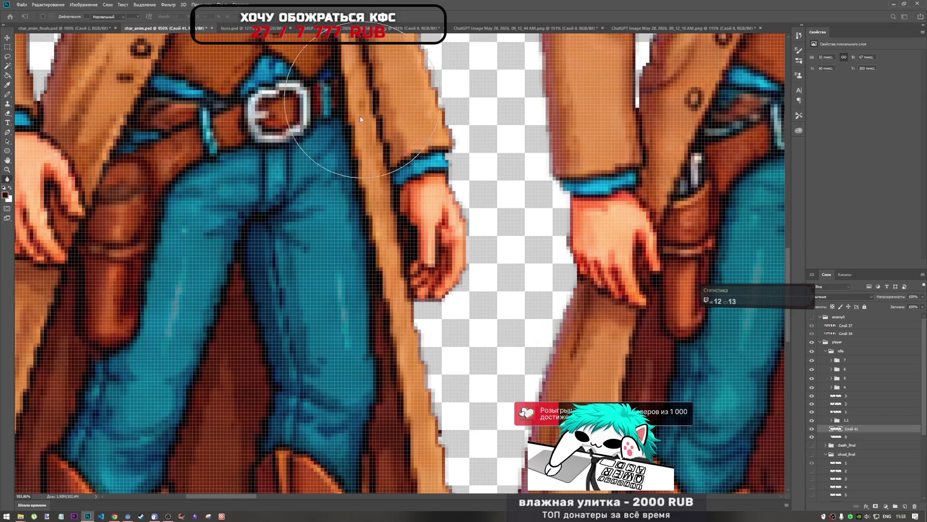
Pick the Pencil tool and sample the belt strap's blue as the paint colour.
key(r)
scroll(236, 172, up, 5)
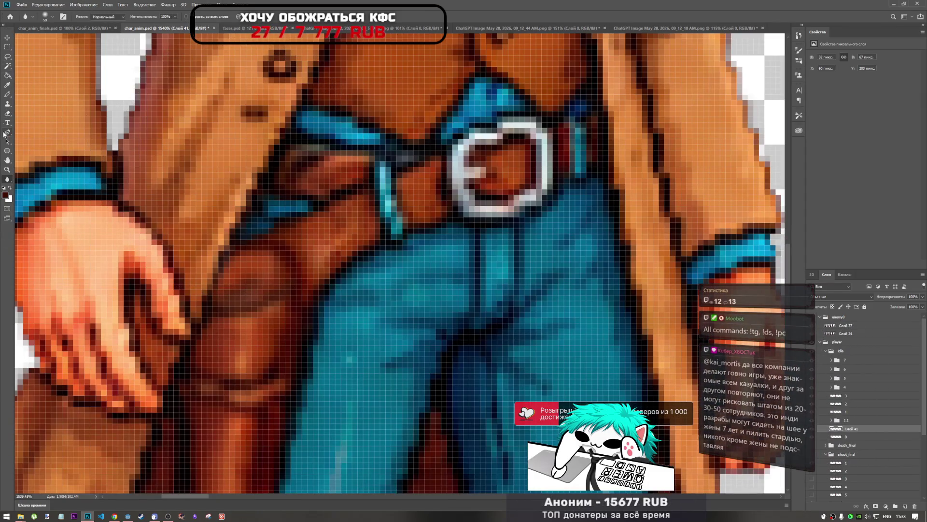
click(7, 94)
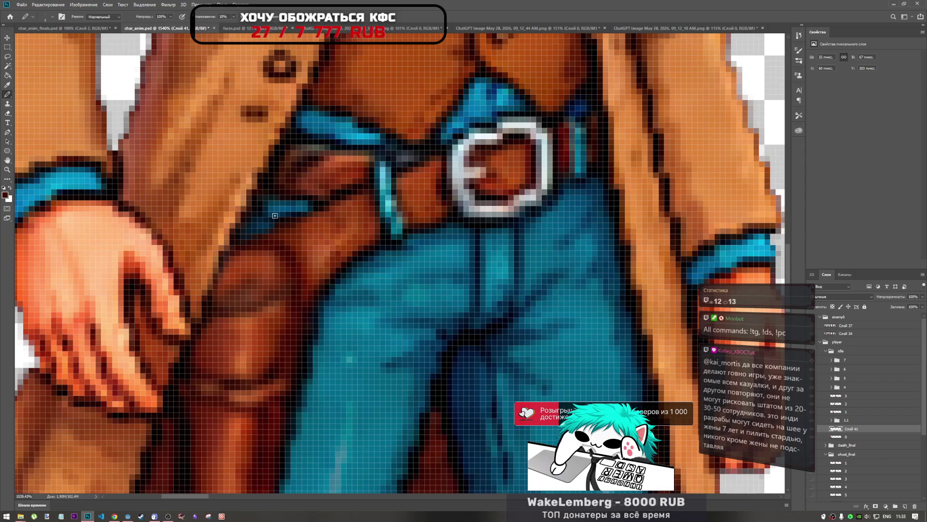
alt+click(272, 217)
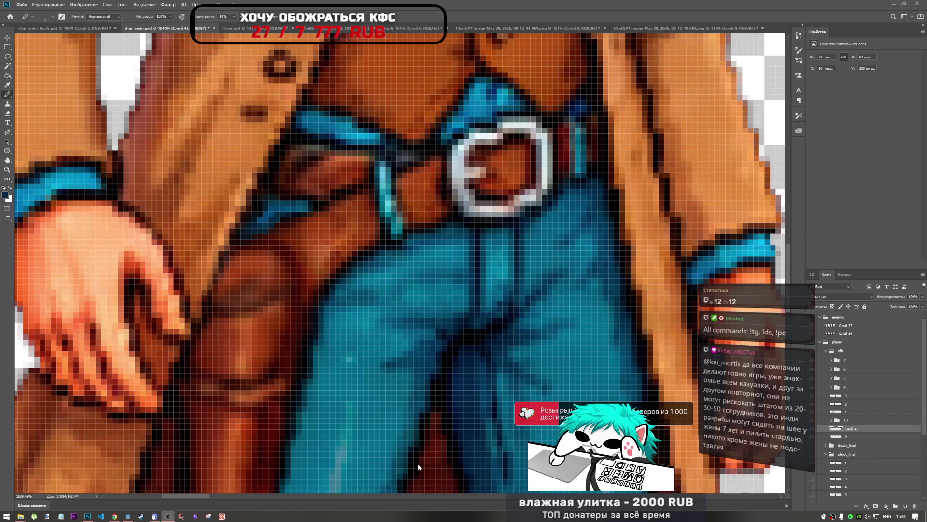
Paint a single pixel of that blue onto the belt strap beside the holster.
click(621, 4)
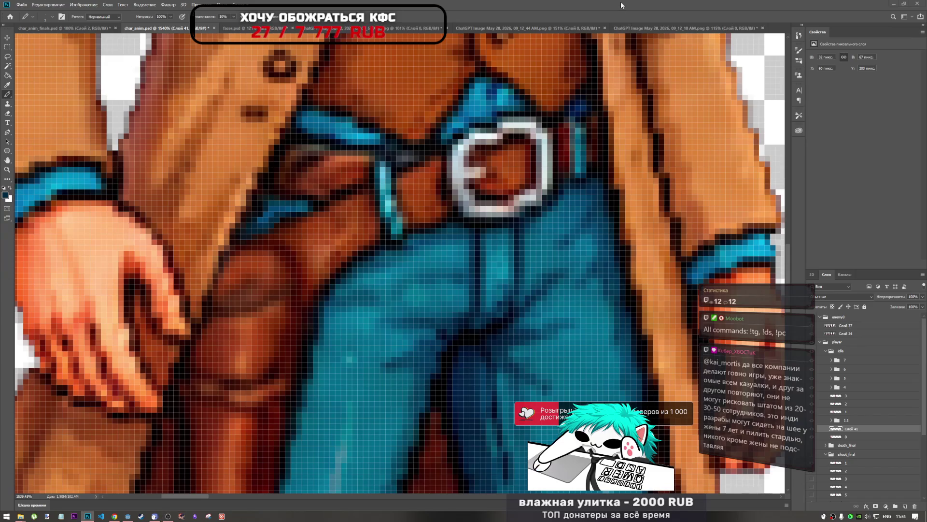
scroll(334, 268, down, 5)
scroll(333, 268, up, 4)
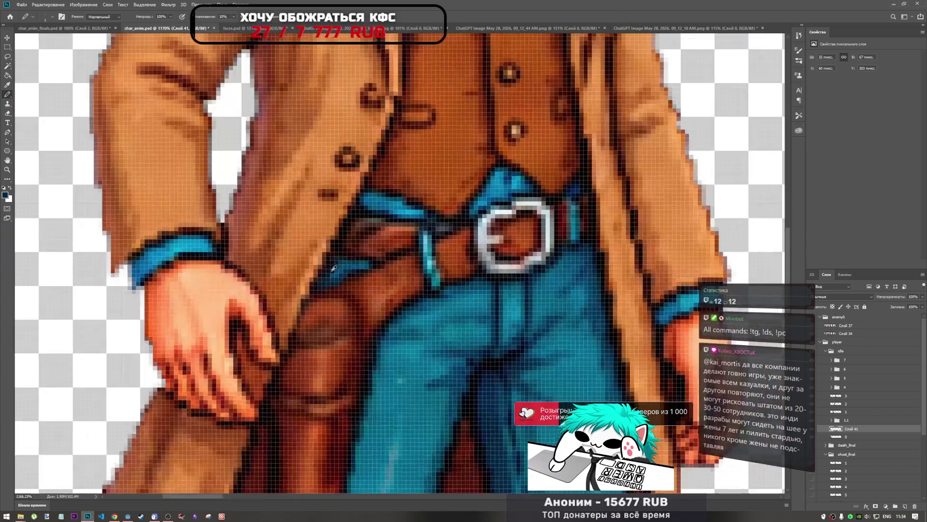
scroll(333, 268, up, 3)
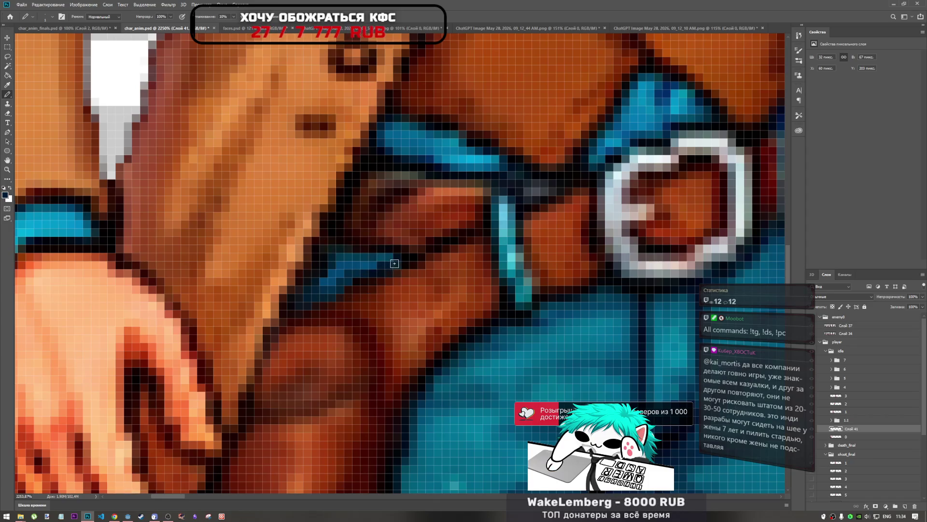
click(388, 259)
scroll(367, 252, down, 8)
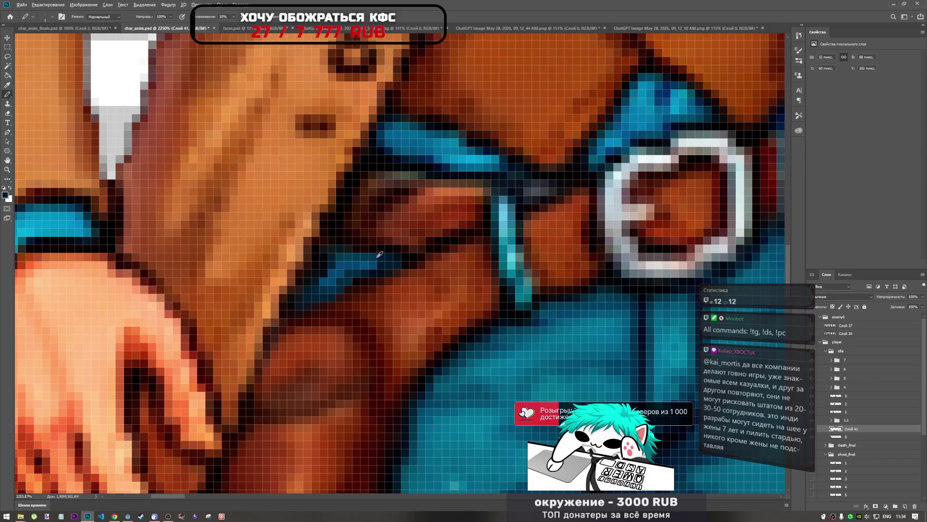
scroll(373, 255, up, 8)
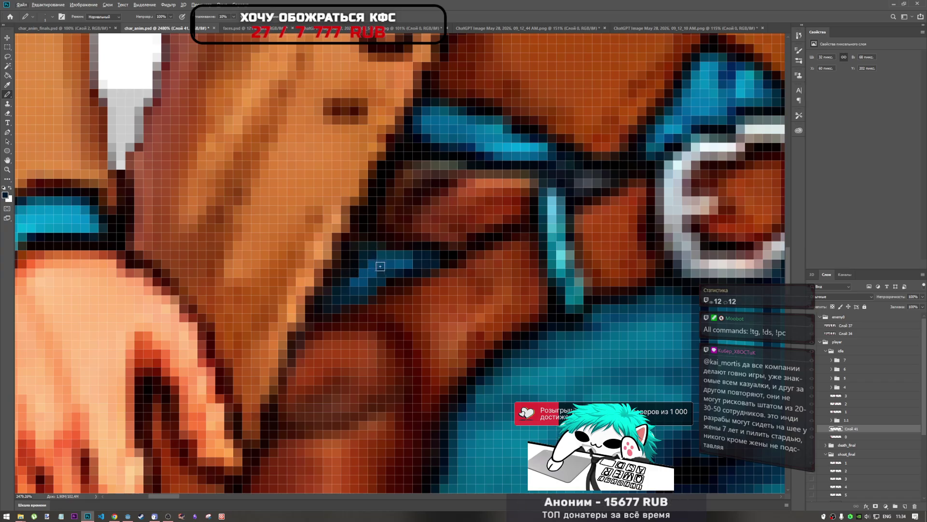
scroll(362, 265, down, 3)
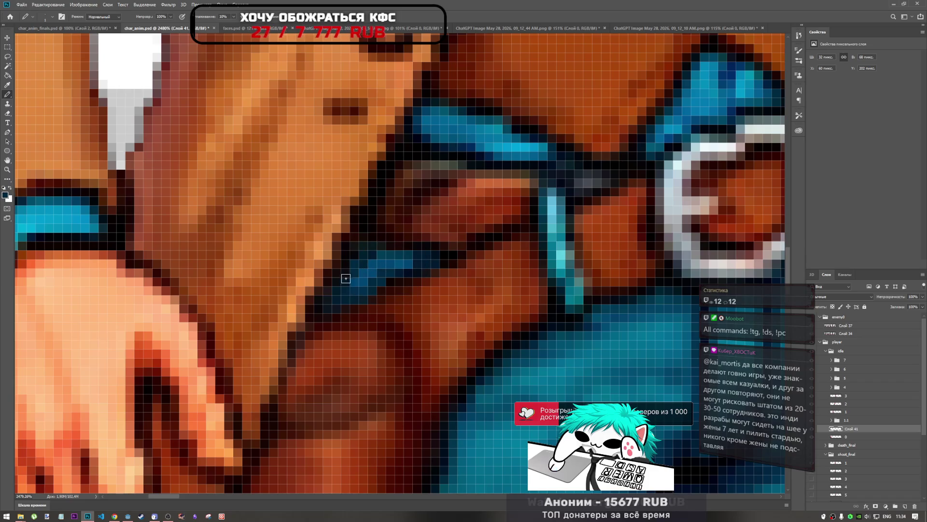
scroll(390, 280, down, 5)
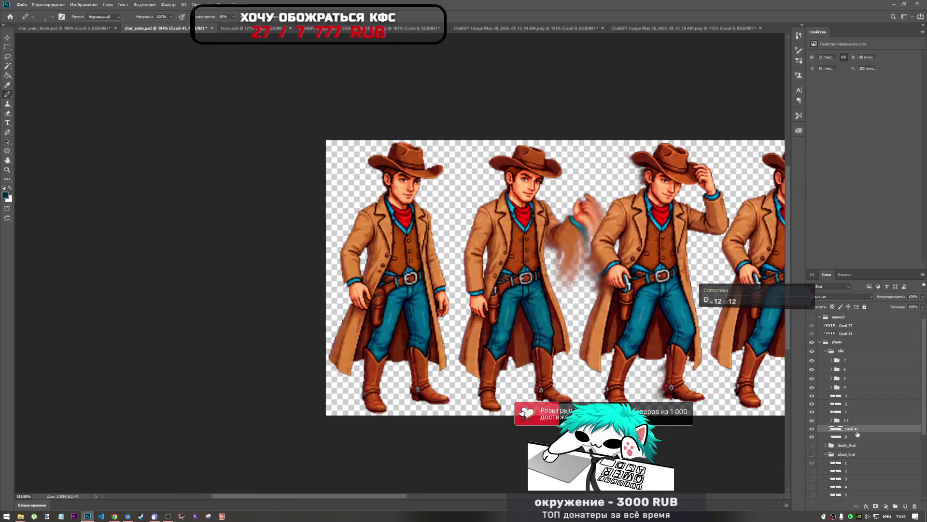
Duplicate the holster layer, move the copy onto the second cowboy's hip, shorten it to 98% height, and apply.
drag(855, 428, 845, 421)
key(ctrl+t)
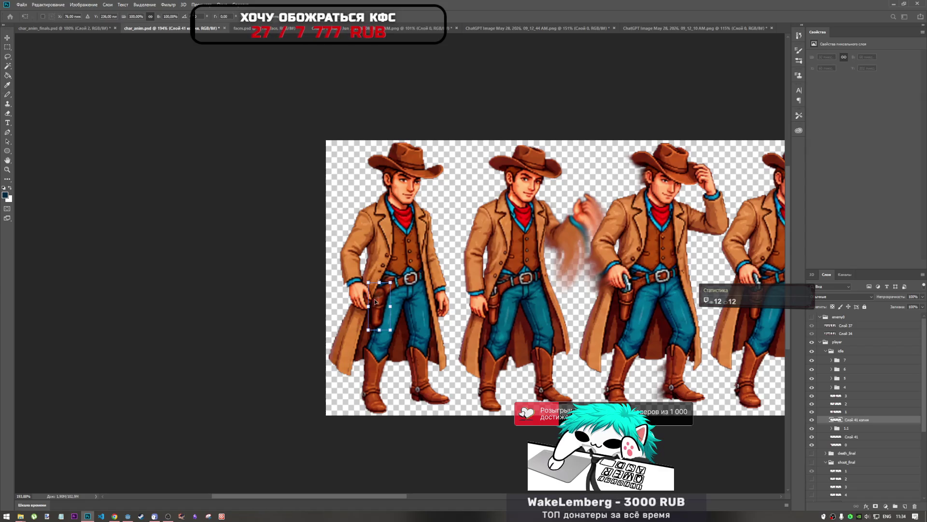
drag(375, 302, 491, 304)
scroll(491, 303, up, 3)
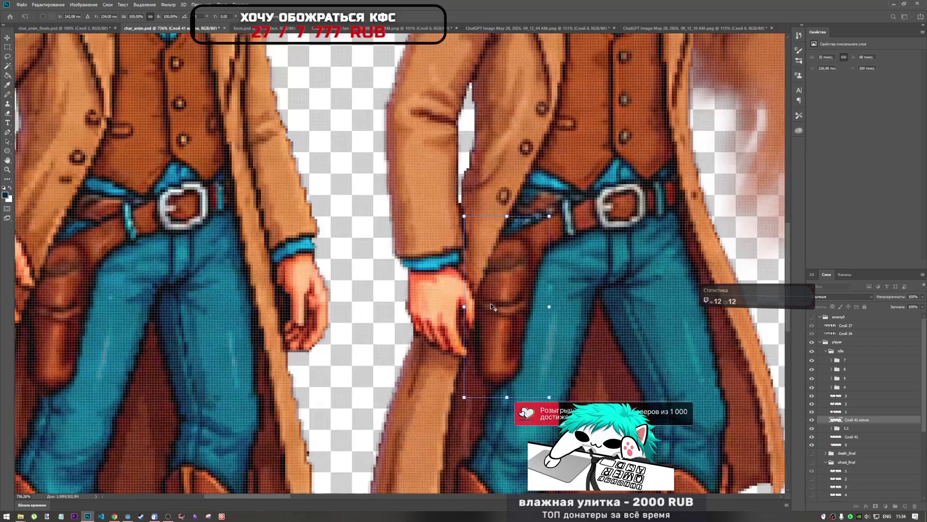
drag(516, 298, 519, 291)
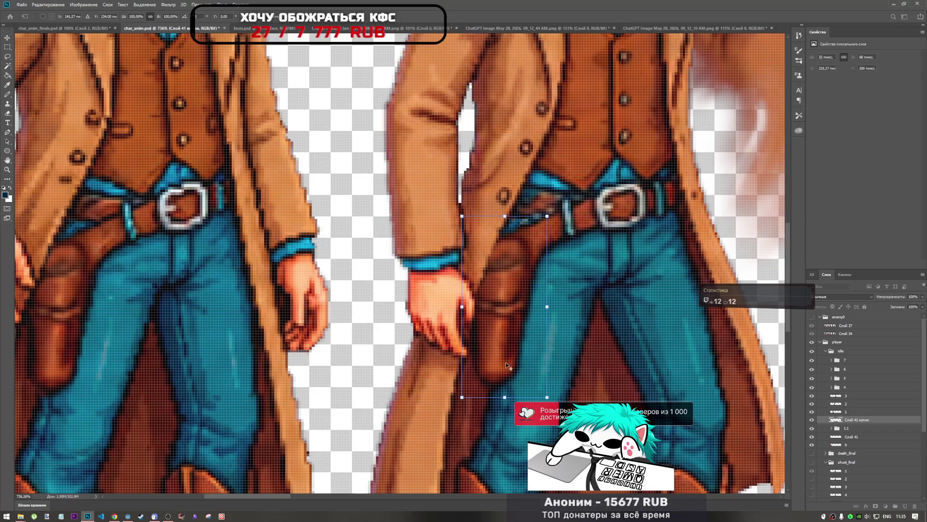
drag(504, 397, 504, 395)
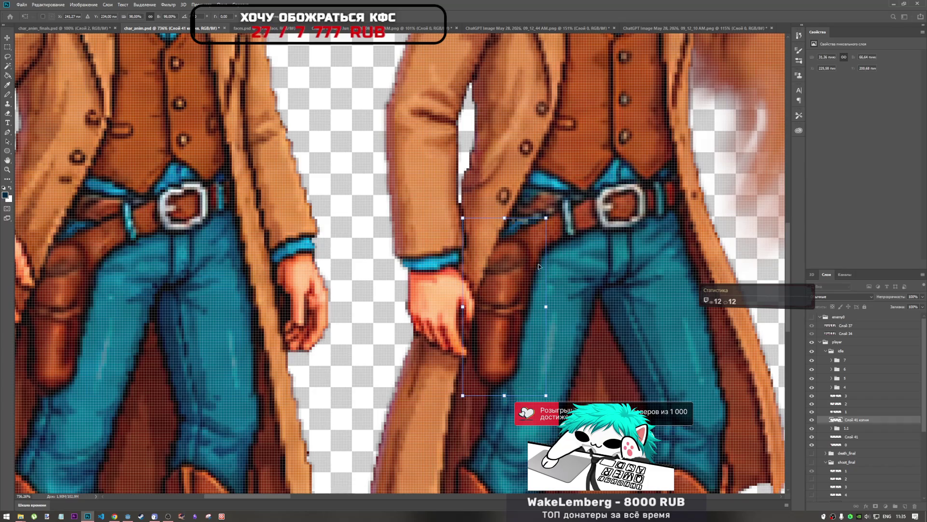
mouse_move(536, 266)
mouse_down()
mouse_move(499, 273)
mouse_move(535, 265)
mouse_up()
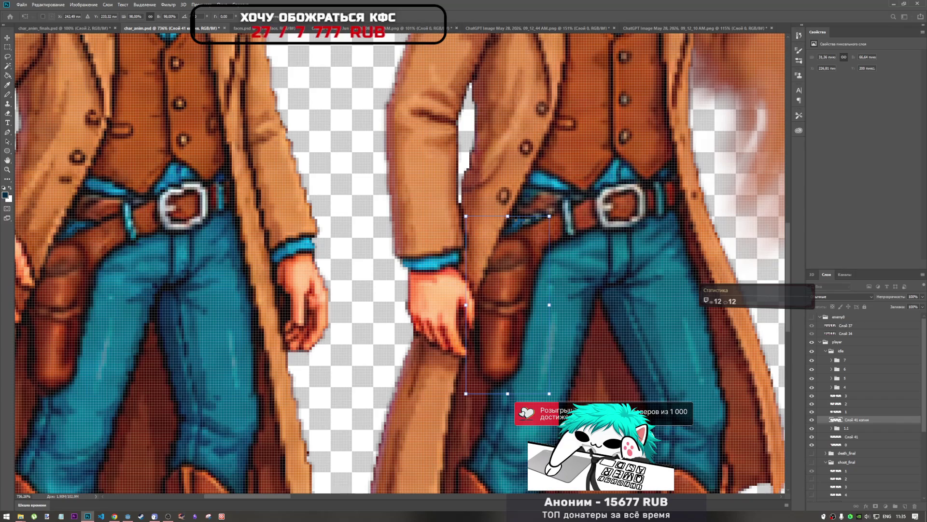
key(Return)
key(b)
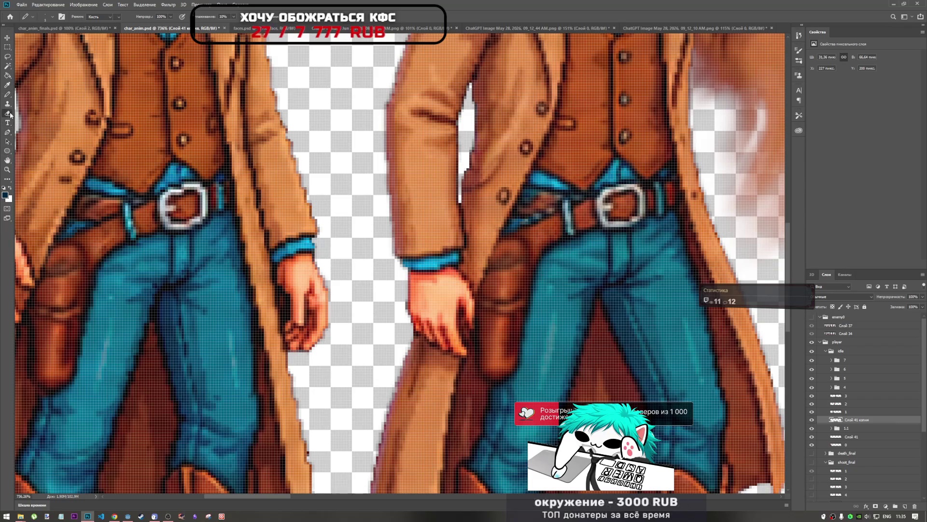
key(e)
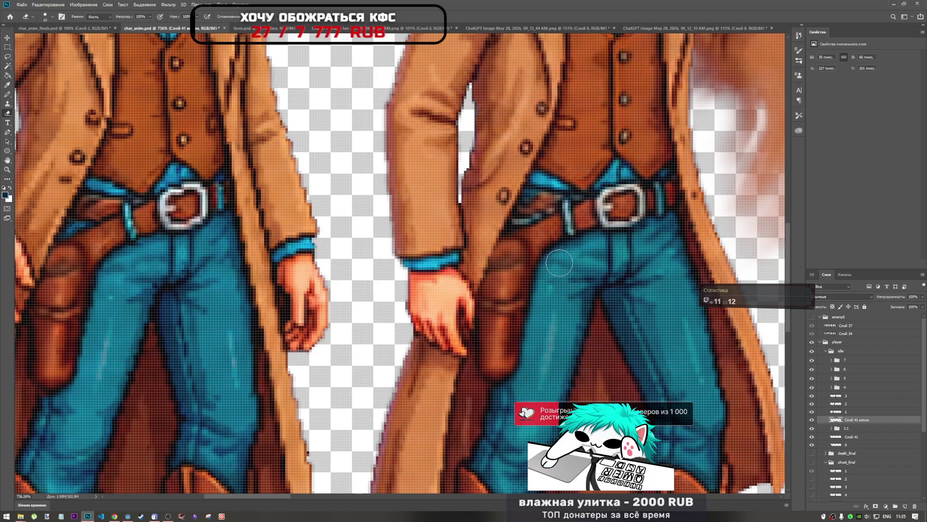
scroll(517, 249, down, 2)
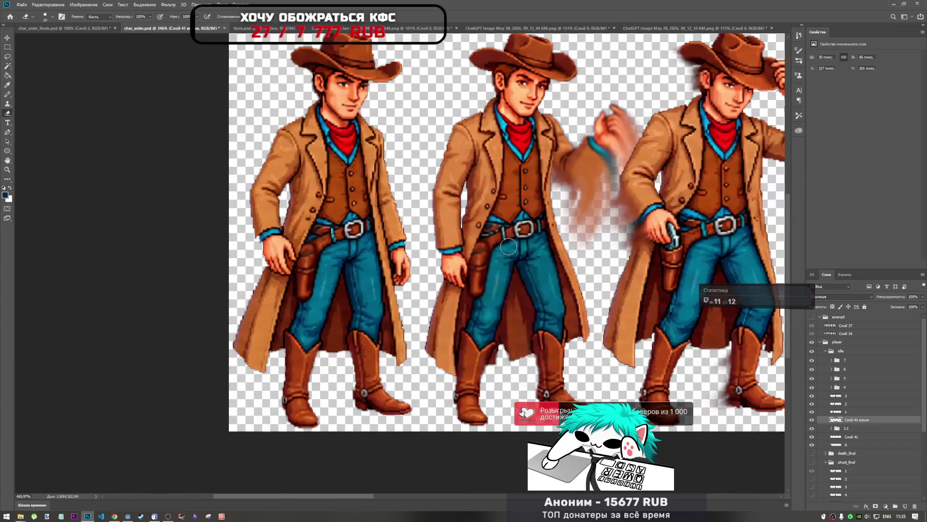
scroll(508, 246, up, 2)
scroll(489, 246, up, 1)
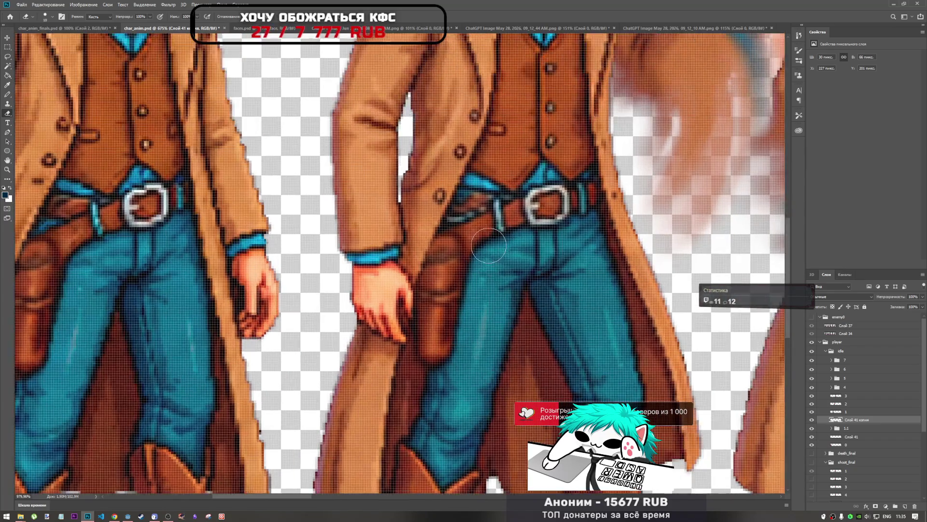
scroll(489, 246, down, 3)
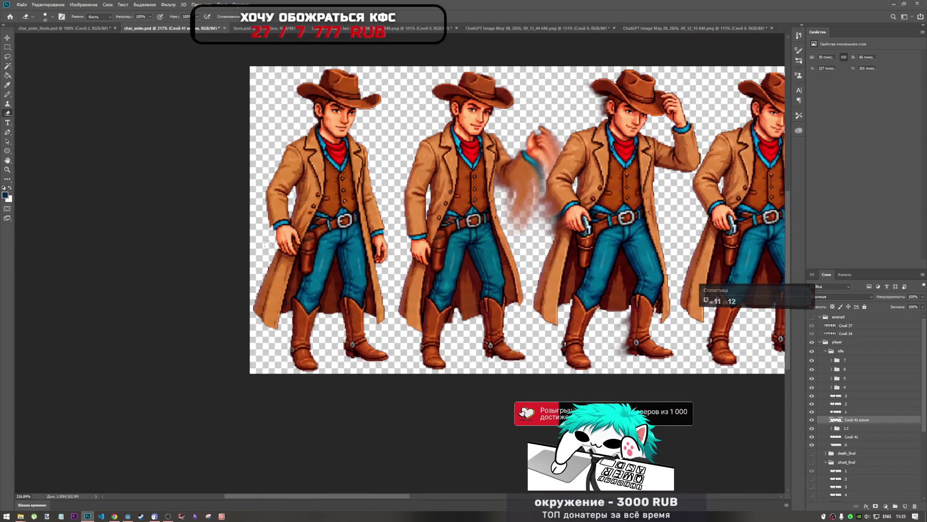
scroll(312, 240, up, 2)
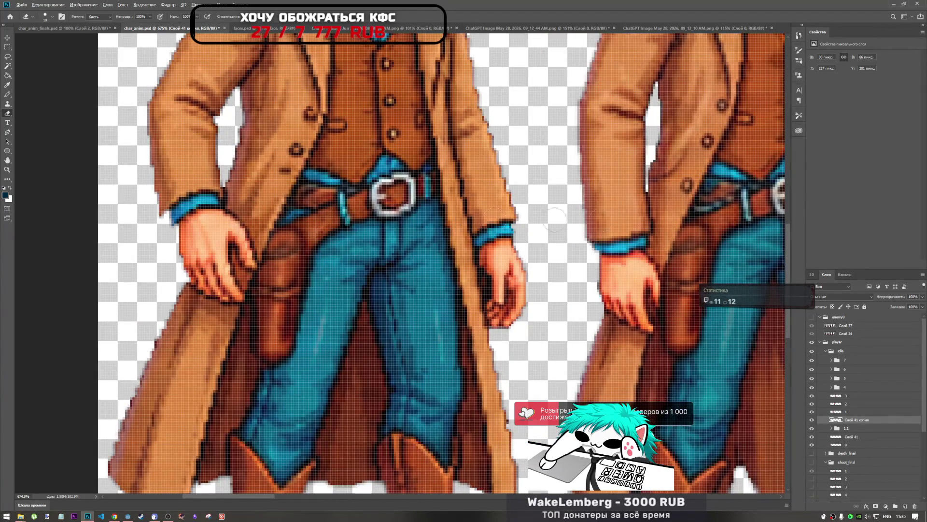
scroll(488, 228, down, 2)
scroll(590, 234, up, 2)
scroll(590, 234, up, 1)
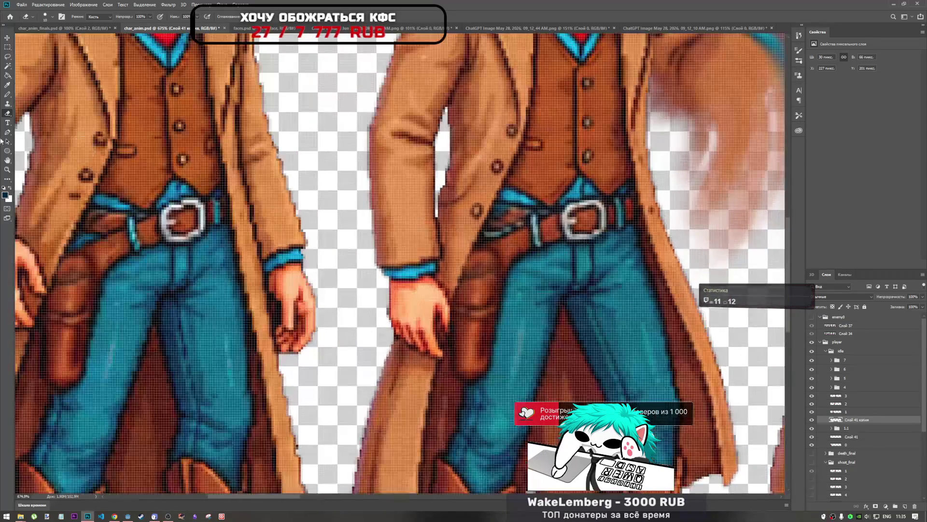
scroll(511, 228, down, 2)
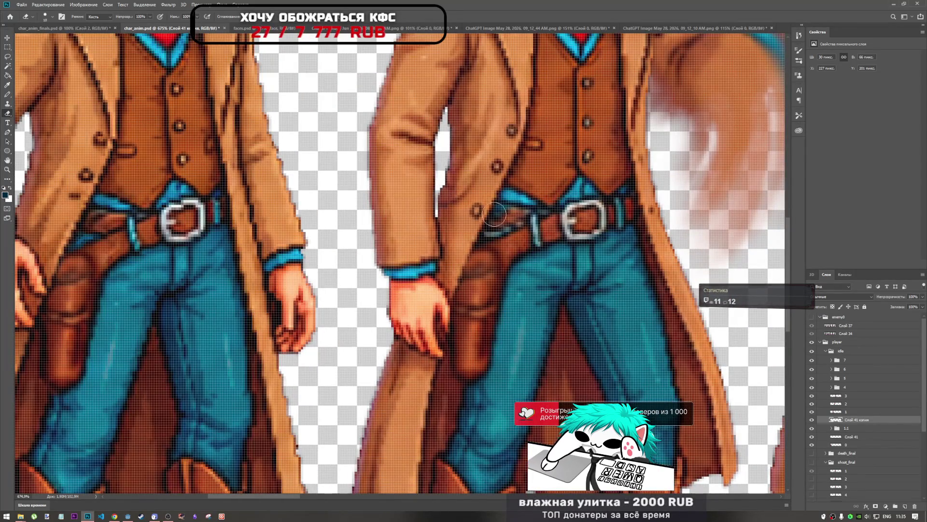
scroll(510, 228, up, 2)
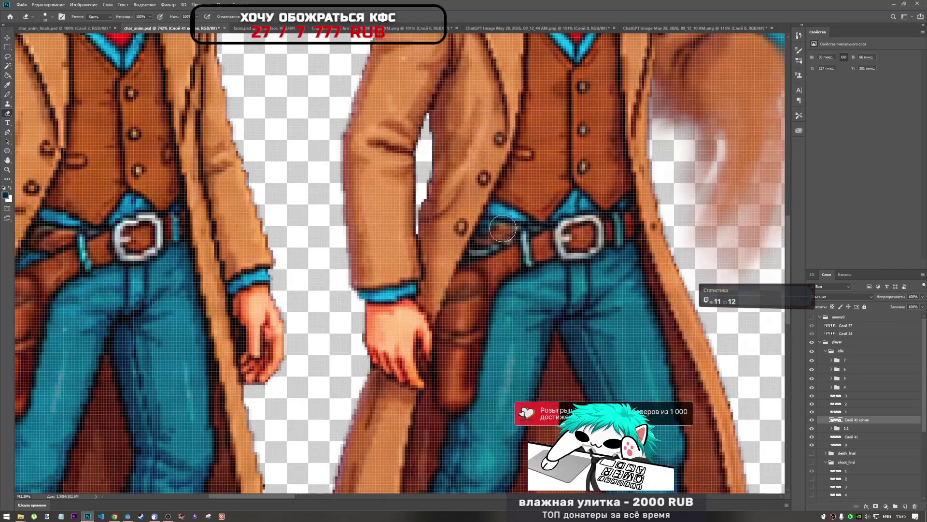
scroll(469, 252, down, 3)
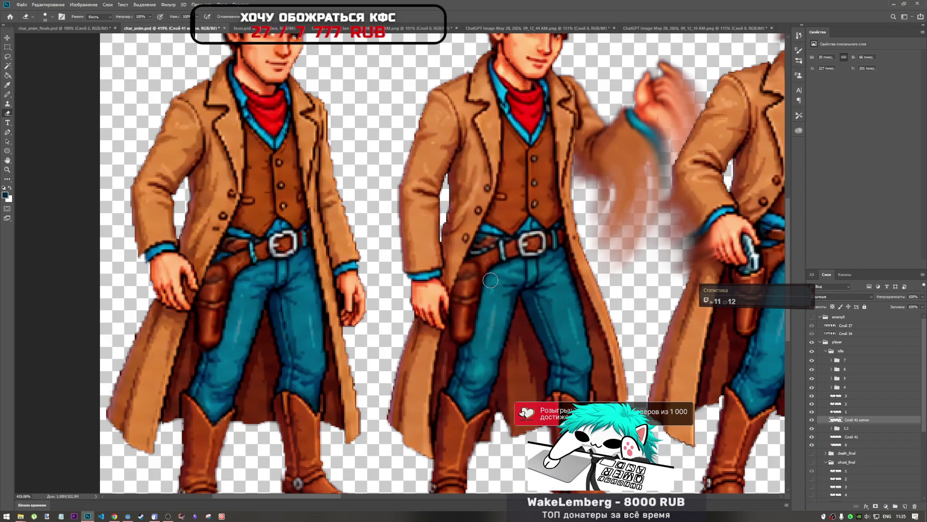
scroll(490, 280, down, 5)
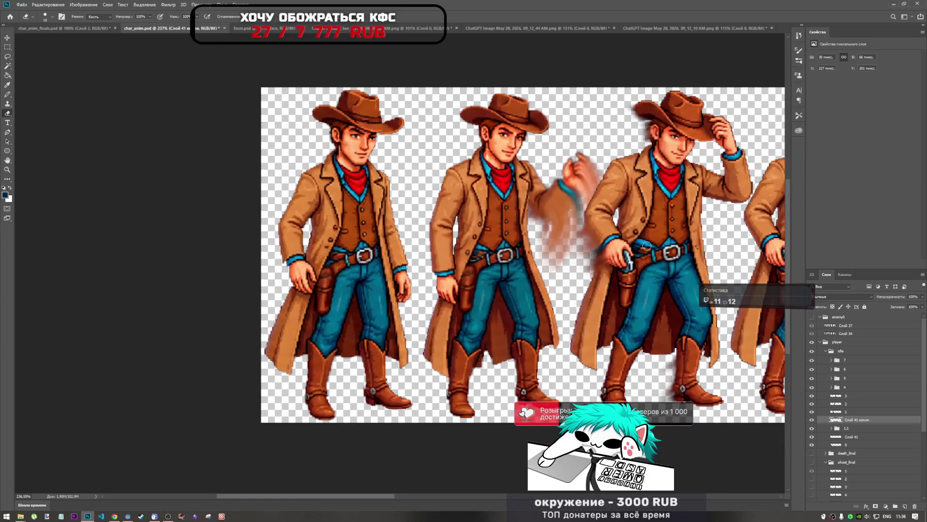
scroll(467, 279, up, 4)
scroll(386, 257, up, 4)
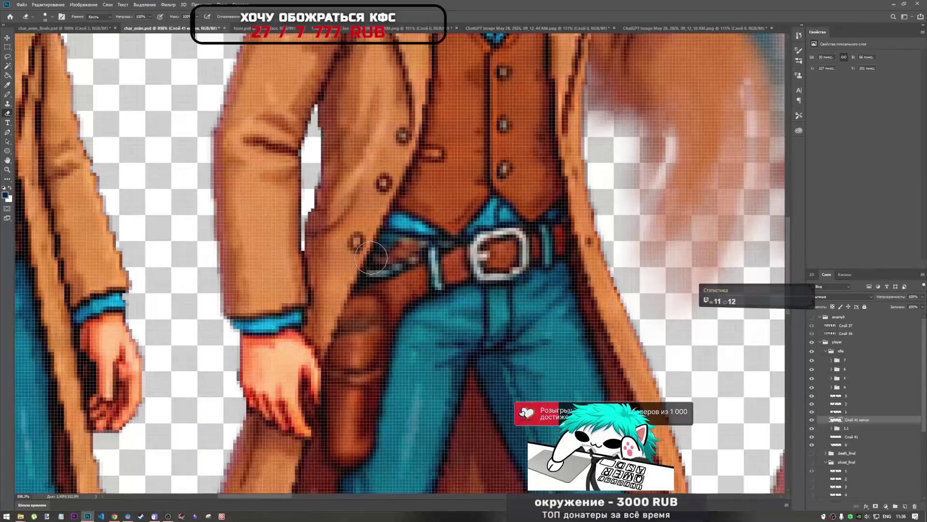
scroll(381, 256, down, 3)
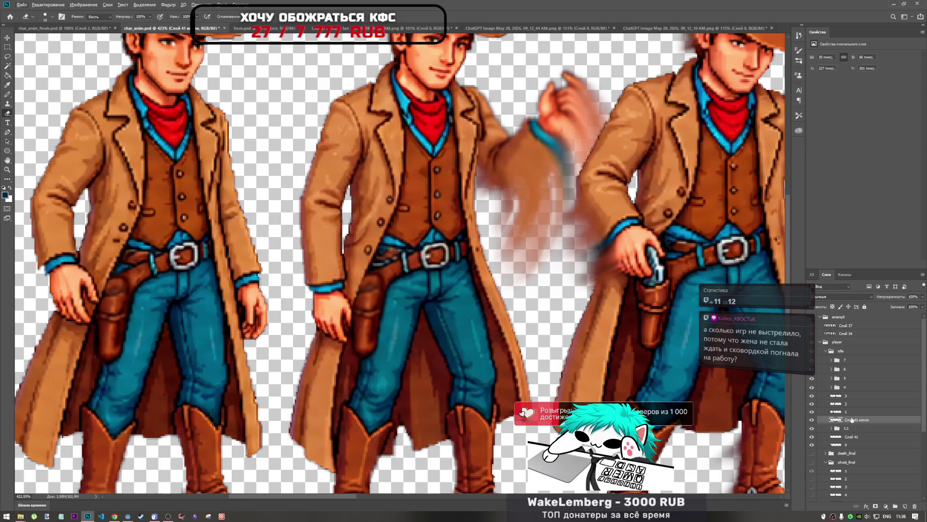
drag(854, 420, 854, 409)
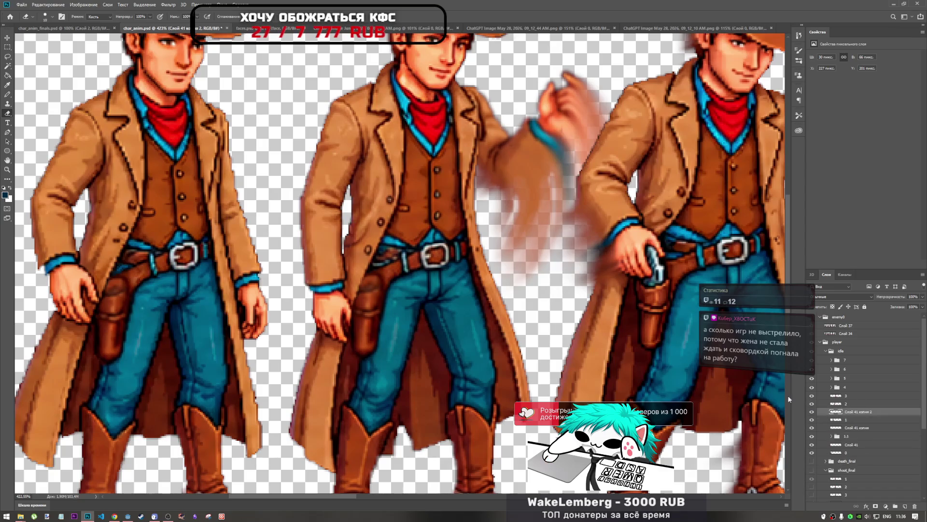
Move the holster copy onto the gun-drawing cowboy's hip.
key(ctrl+t)
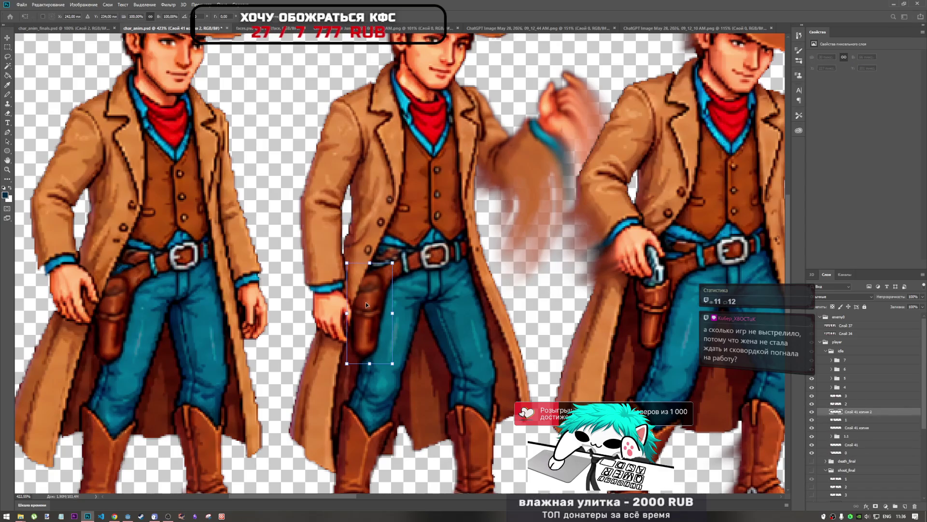
mouse_move(366, 304)
mouse_down()
mouse_move(633, 304)
mouse_move(658, 297)
mouse_move(645, 280)
mouse_move(658, 301)
mouse_up()
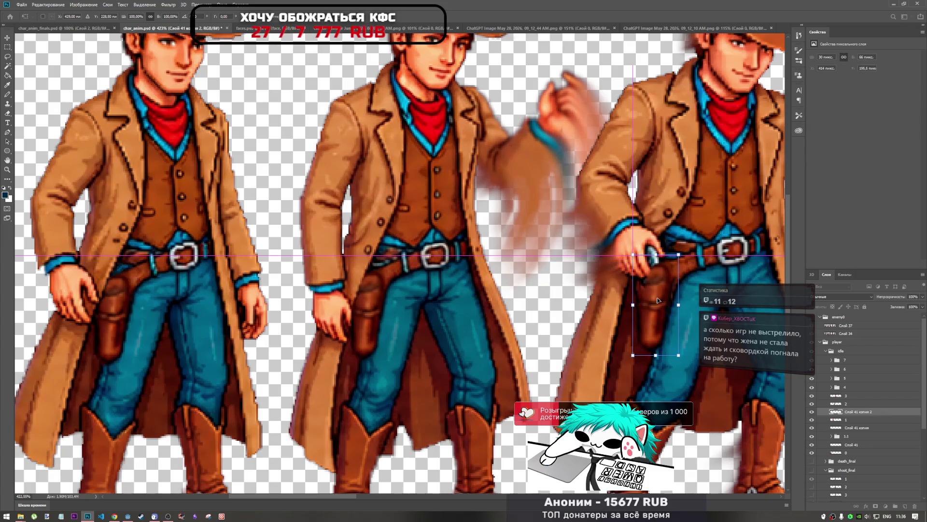
key(e)
Select Слой 41 копия, commit its transform unchanged, then hide and show it to compare.
click(856, 427)
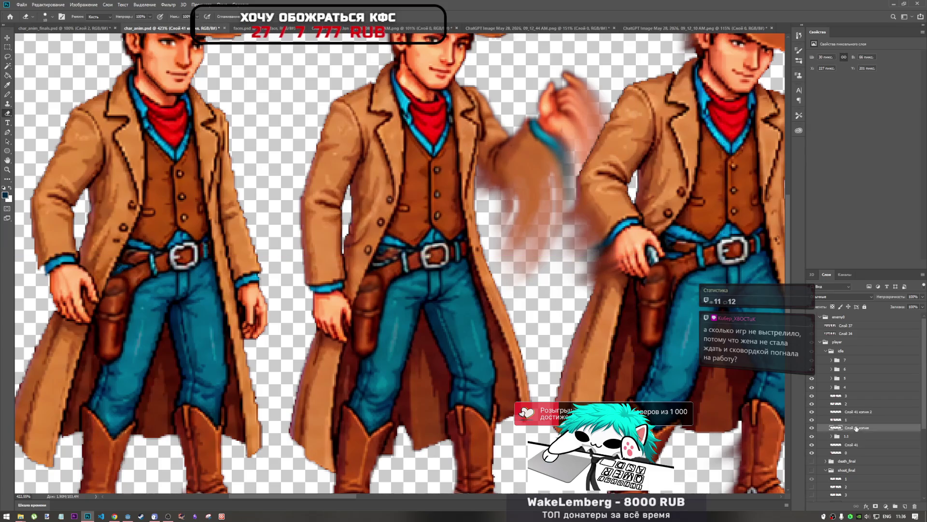
key(ctrl+t)
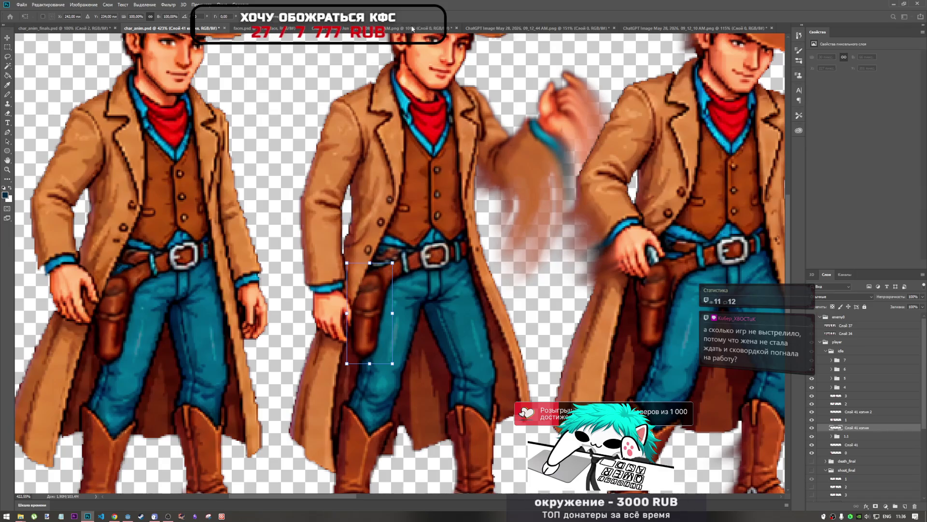
key(Return)
key(e)
scroll(367, 280, up, 5)
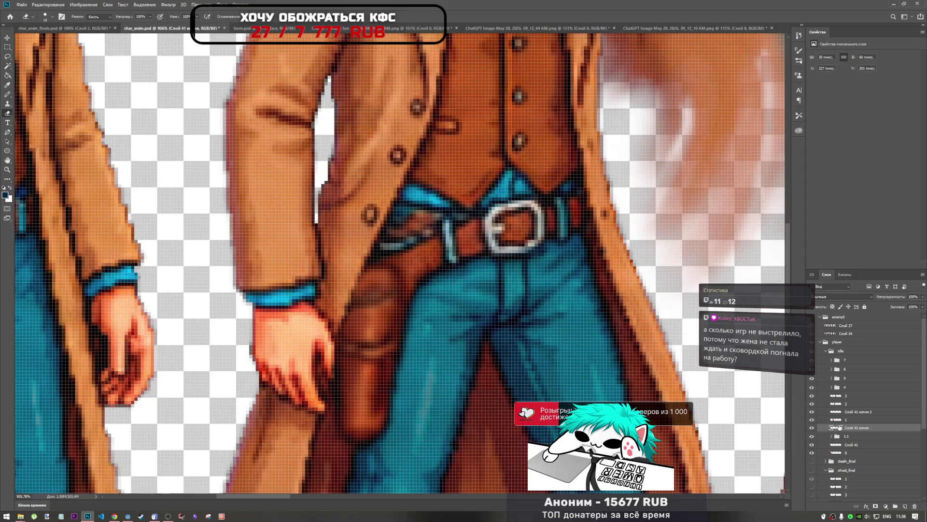
click(812, 428)
click(812, 428)
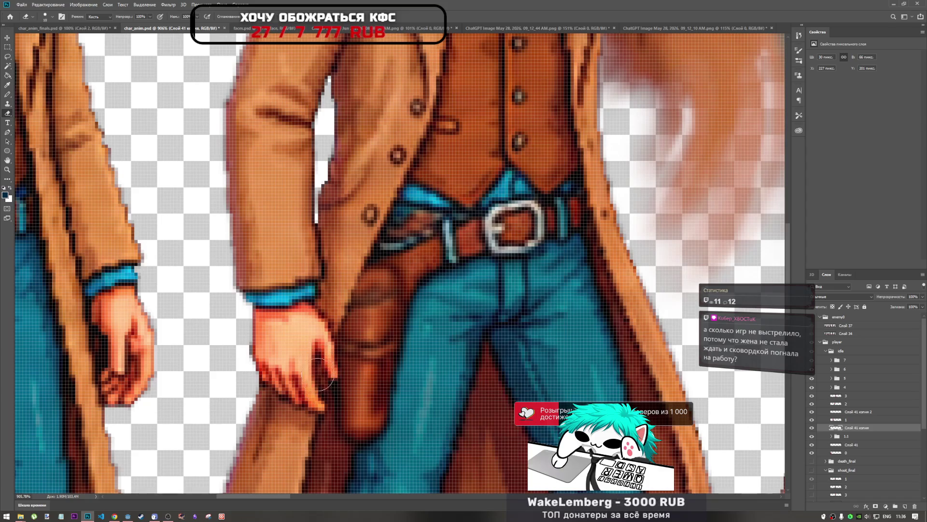
scroll(348, 355, down, 3)
scroll(369, 323, down, 2)
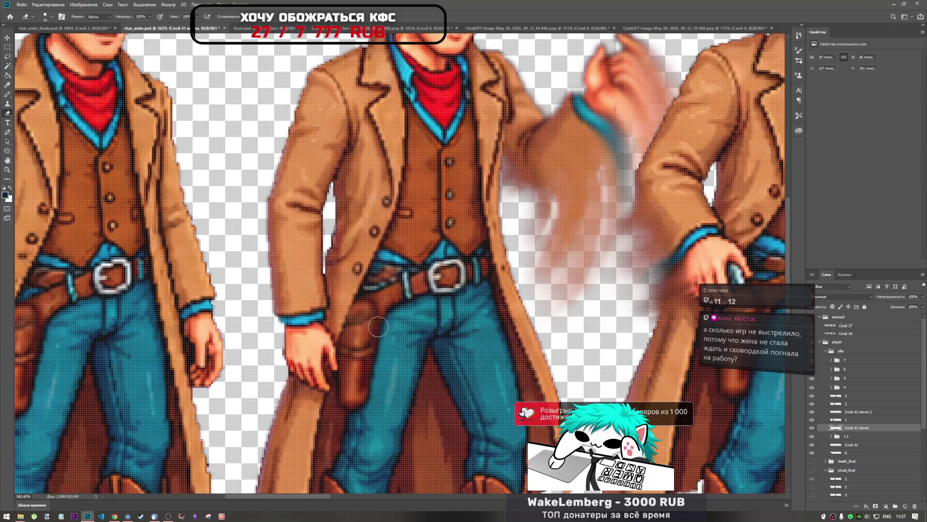
scroll(184, 342, down, 3)
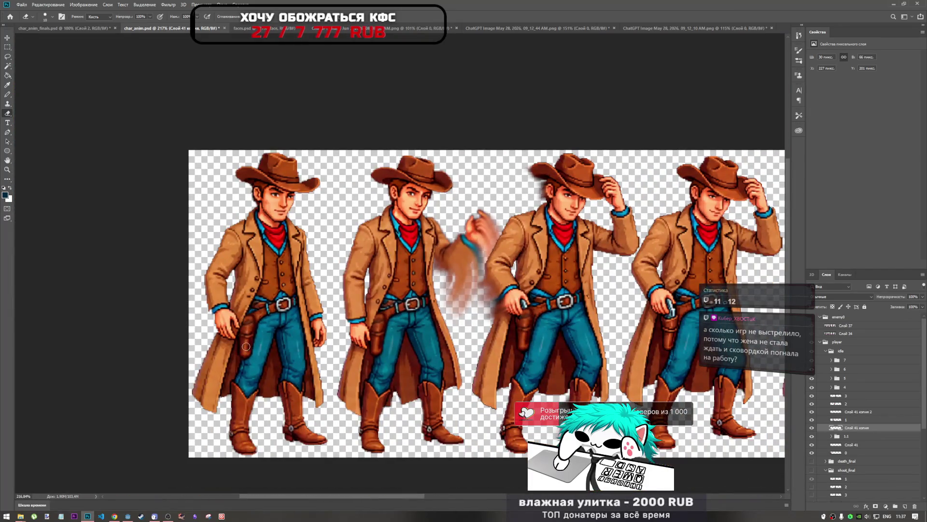
scroll(454, 345, up, 2)
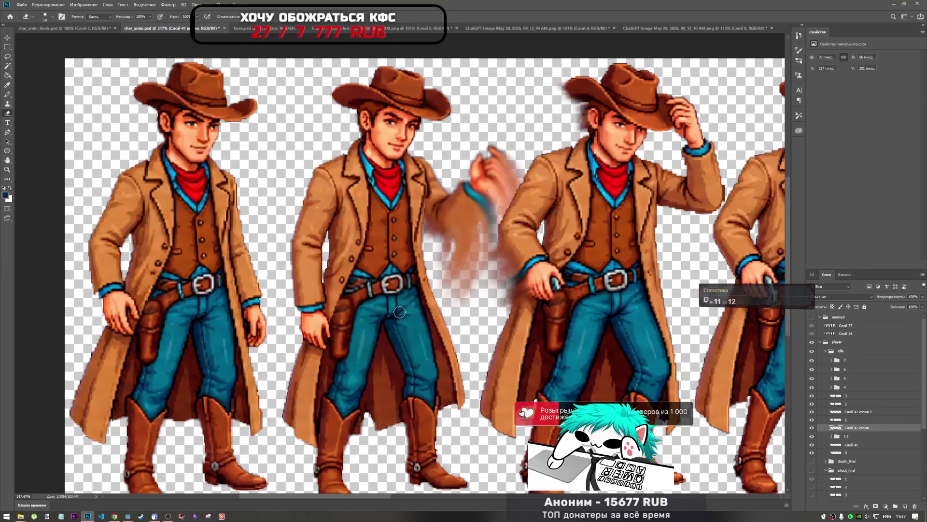
scroll(348, 273, up, 2)
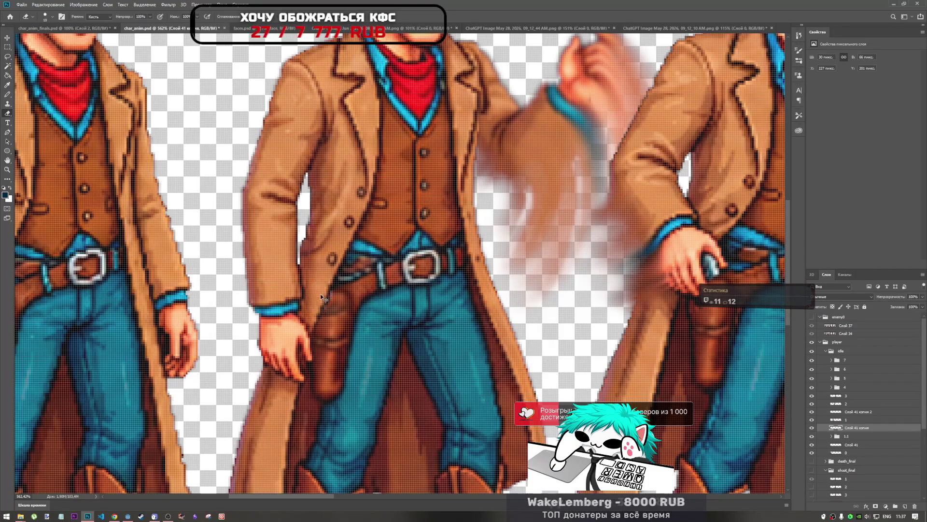
scroll(323, 309, up, 3)
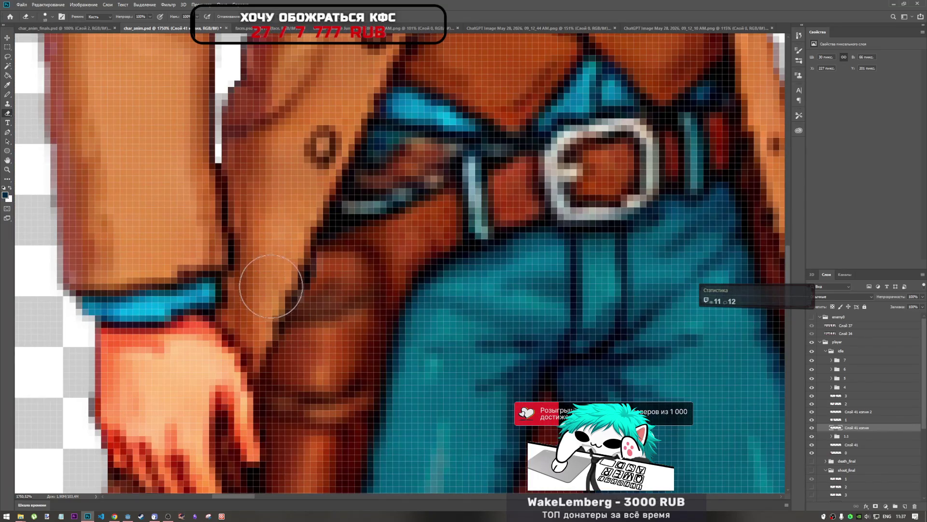
scroll(277, 274, down, 6)
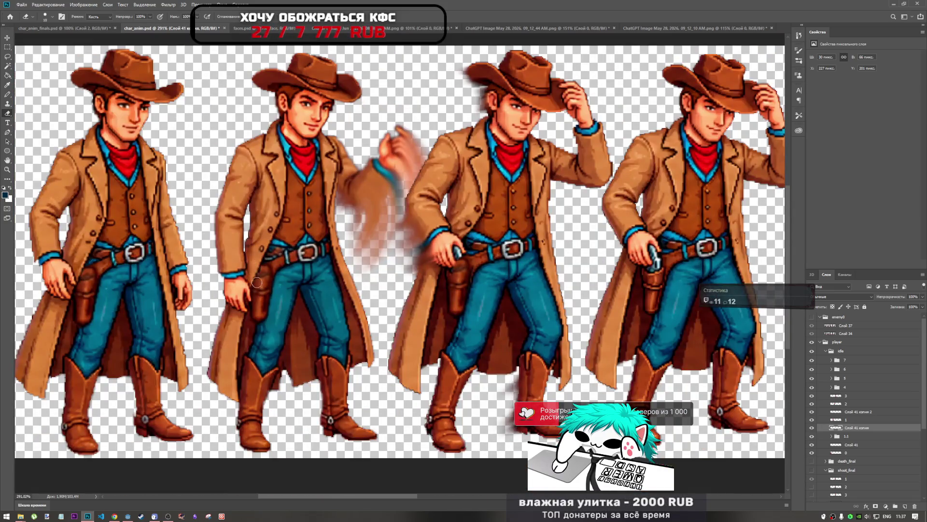
scroll(354, 302, down, 2)
scroll(386, 290, up, 2)
scroll(421, 274, down, 3)
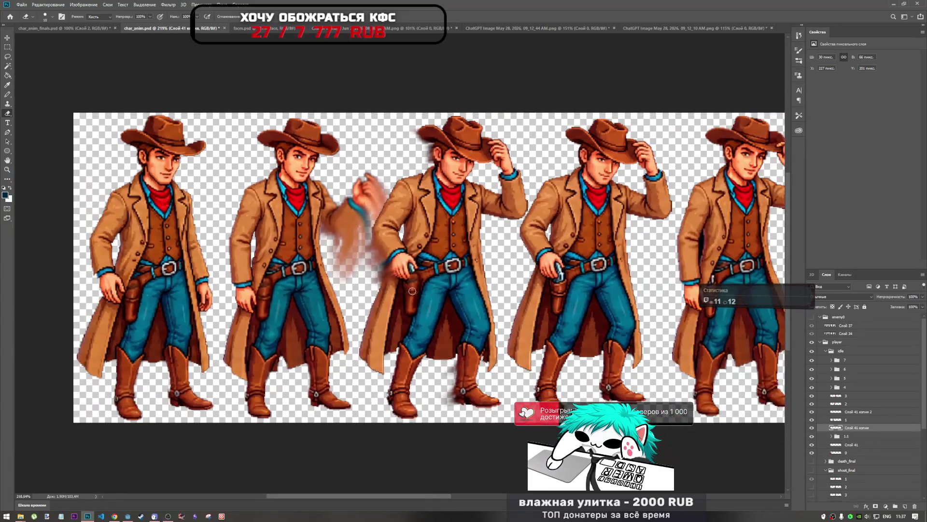
scroll(421, 274, up, 5)
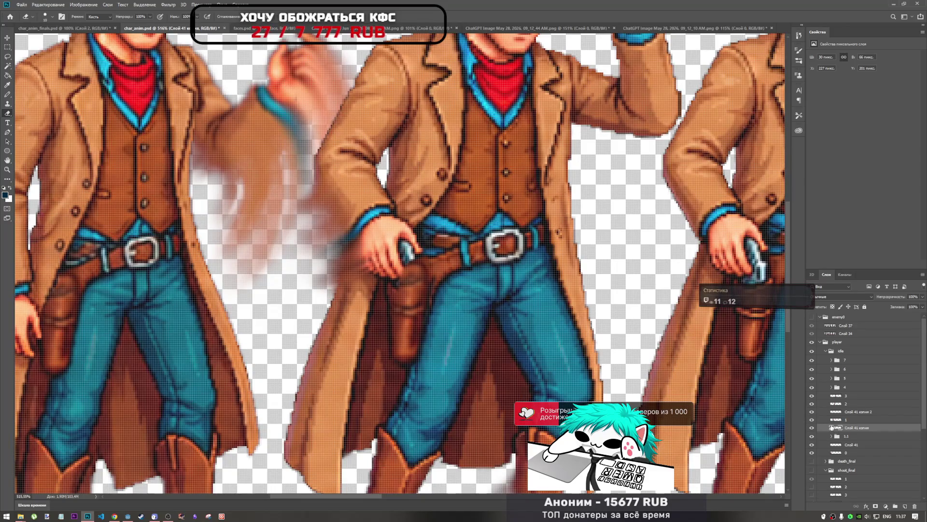
click(836, 416)
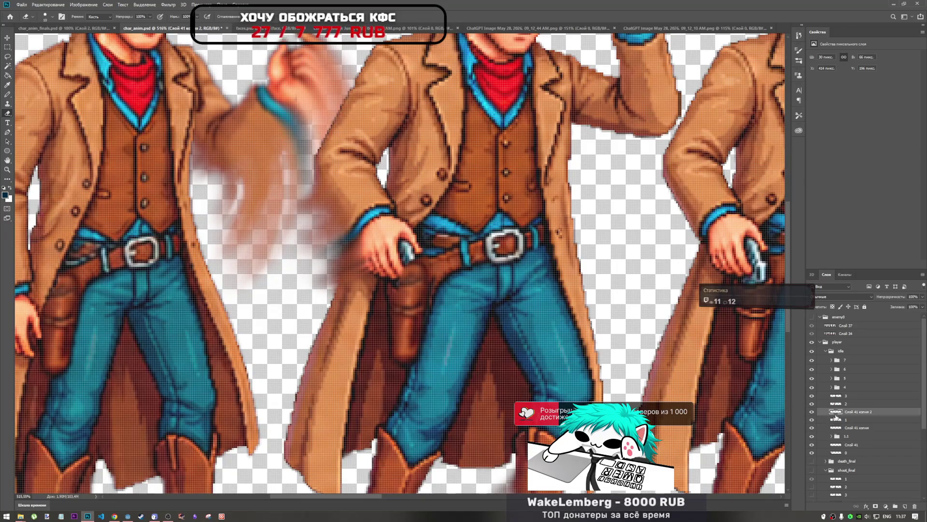
Shorten the holster copy slightly from the top after a discarded warp trial, then merge it into layer 1.
key(ctrl+t)
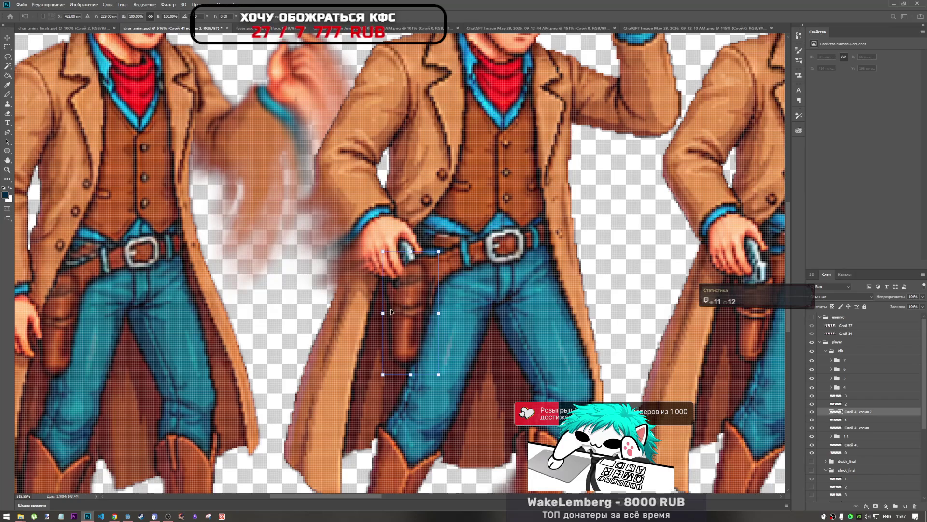
key(ctrl+alt+w)
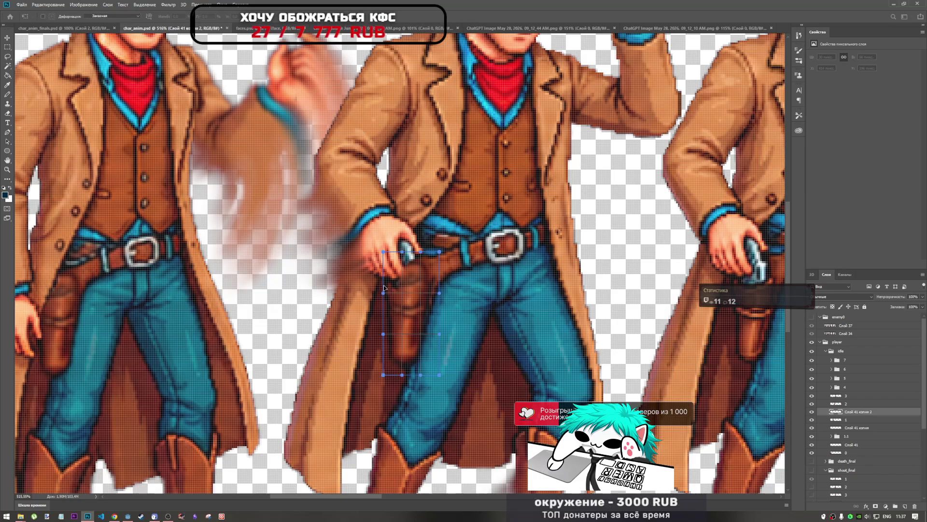
drag(383, 296, 361, 292)
key(ctrl+z)
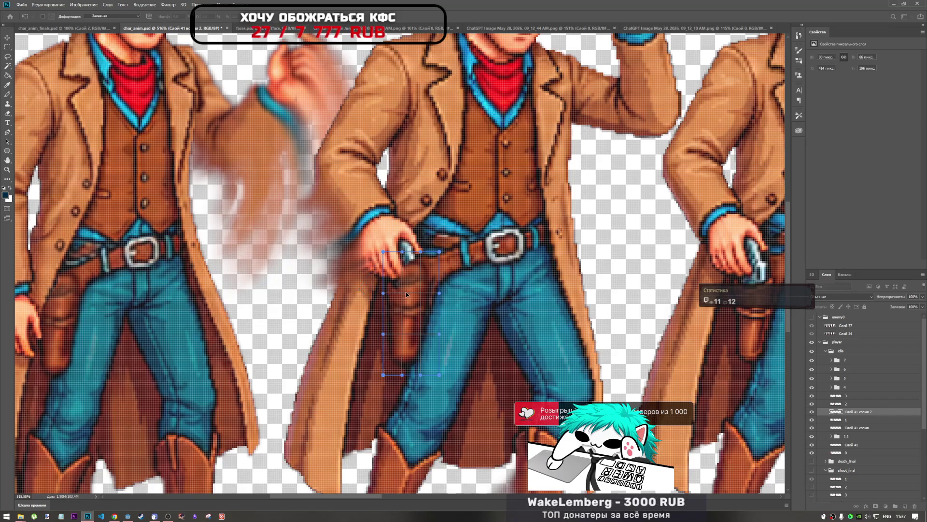
click(8, 113)
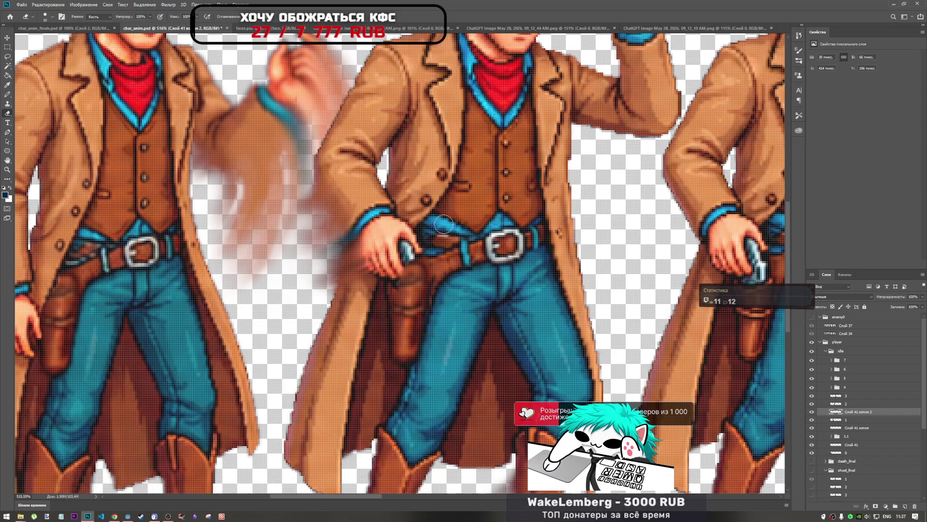
key(ctrl+t)
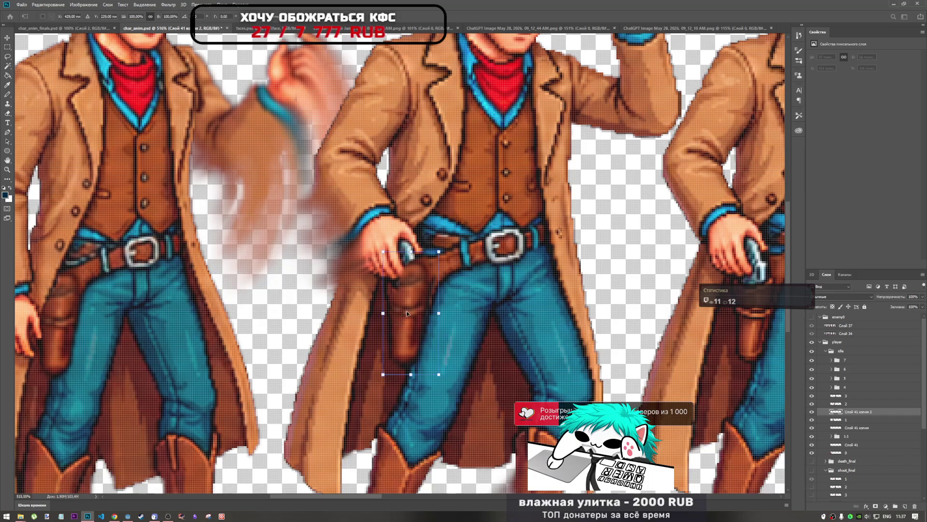
drag(410, 253, 411, 251)
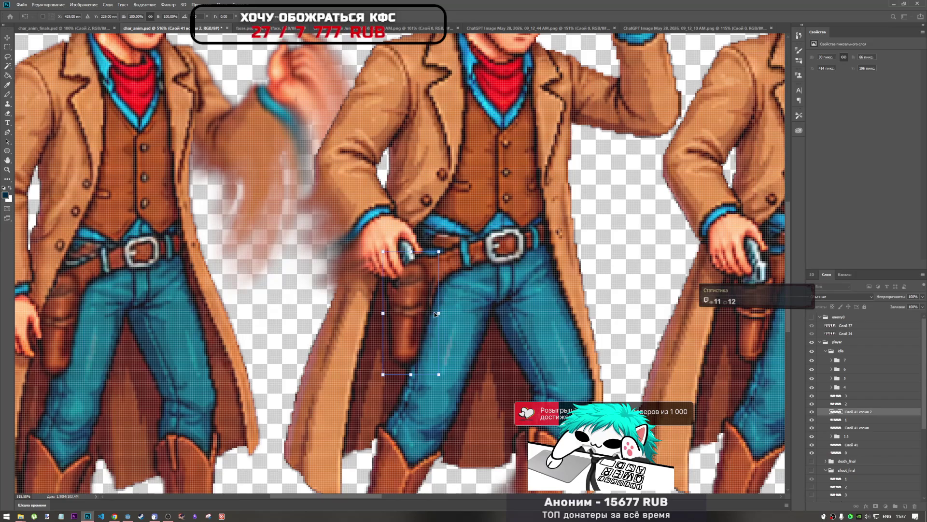
key(Return)
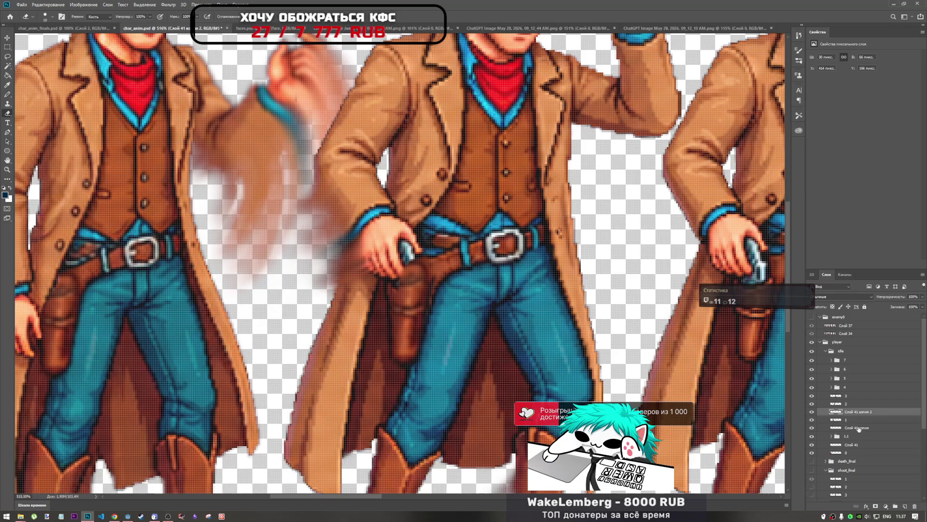
key(ctrl+e)
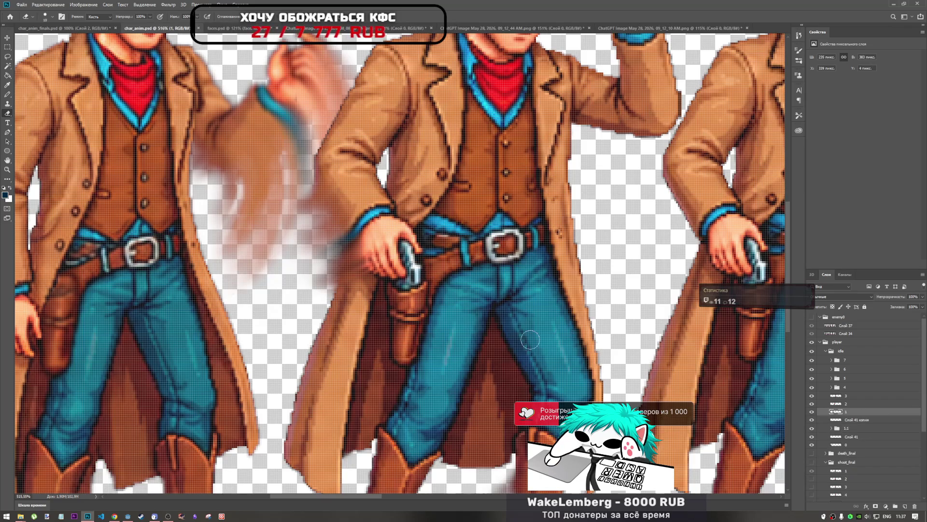
scroll(526, 339, down, 3)
Duplicate Слой 41 and move the new copy onto the gun-drawing cowboy's hip.
click(861, 438)
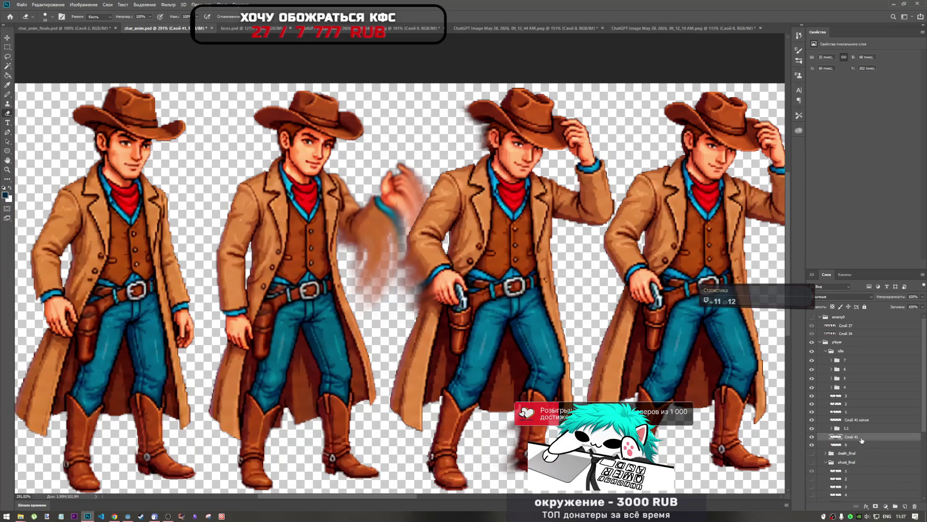
drag(862, 437, 864, 404)
key(ctrl+t)
drag(462, 347, 464, 333)
scroll(463, 338, up, 4)
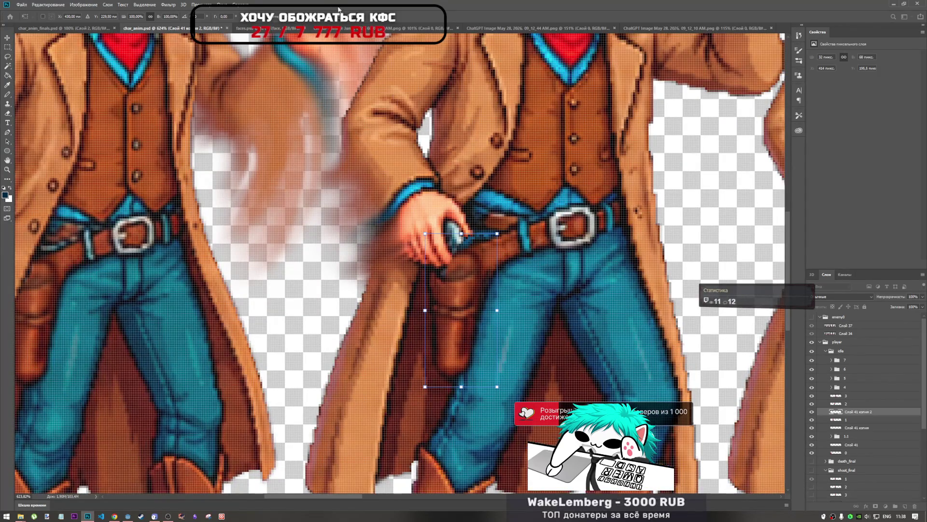
Warp the holster's right side outward and commit the warp.
key(ctrl+alt+w)
drag(498, 288, 512, 287)
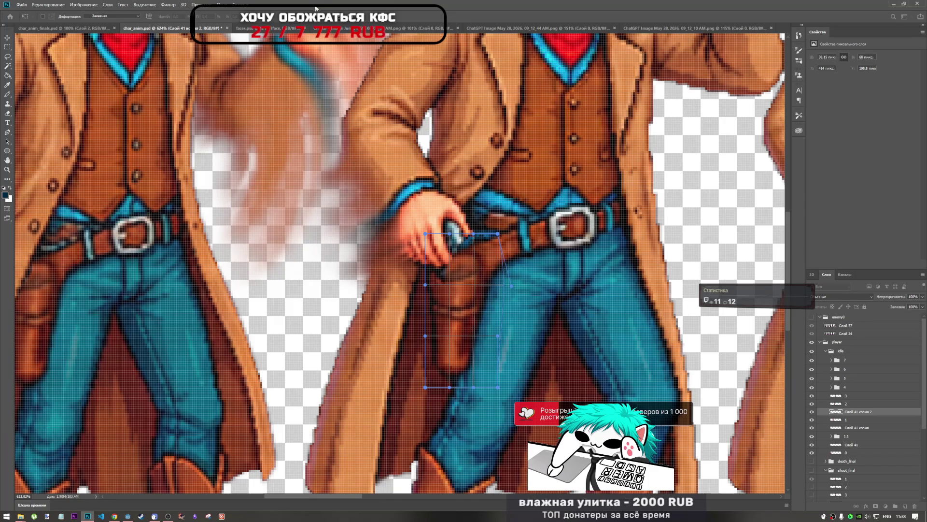
click(367, 22)
Try cloning texture onto the holster edge, undo it, and exit the transform without changes.
key(e)
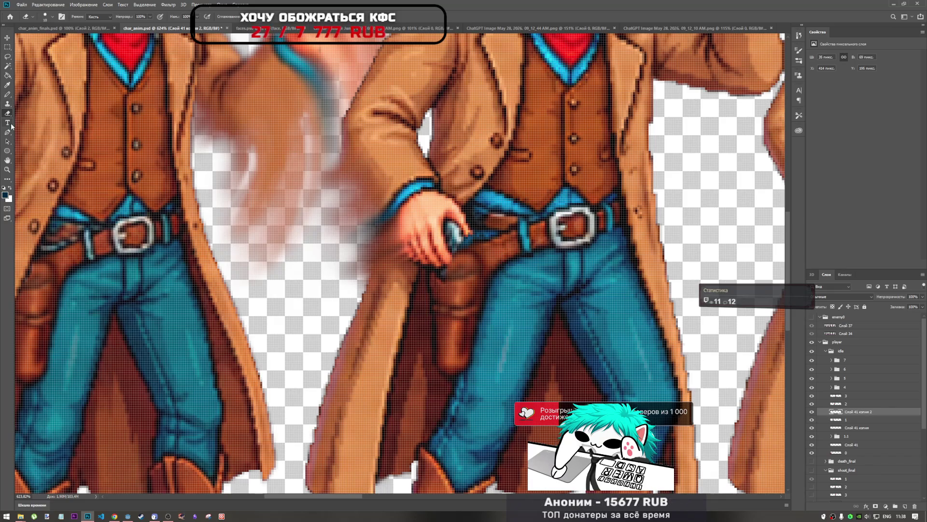
click(8, 106)
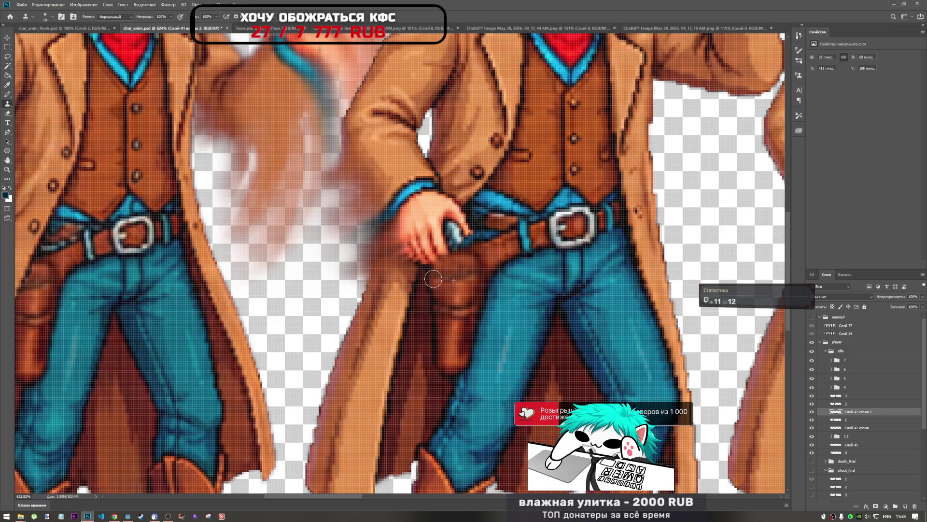
mouse_move(431, 279)
mouse_down()
mouse_move(454, 309)
mouse_move(443, 309)
mouse_up()
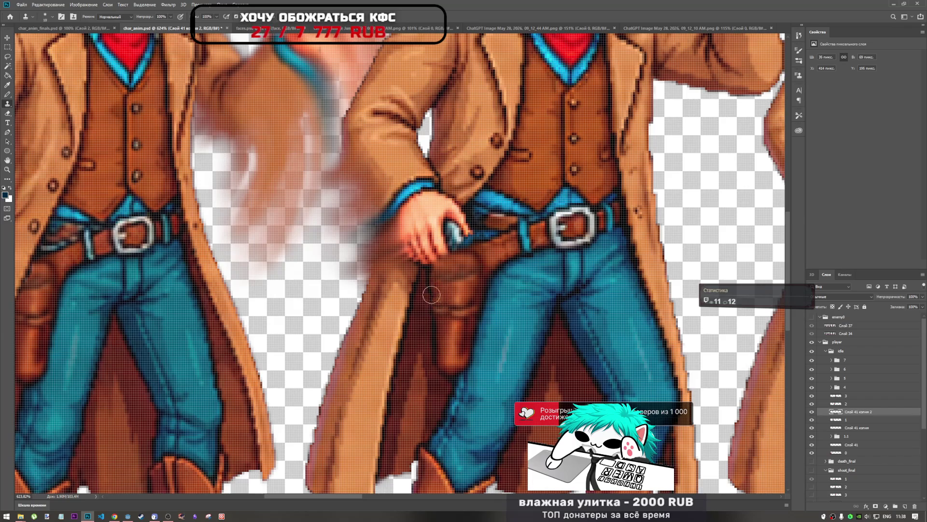
key(ctrl+z)
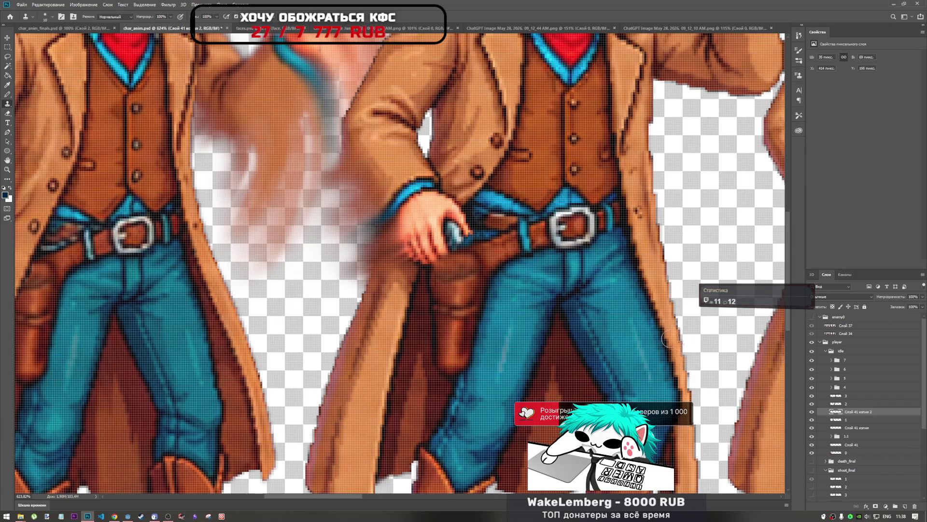
key(ctrl+t)
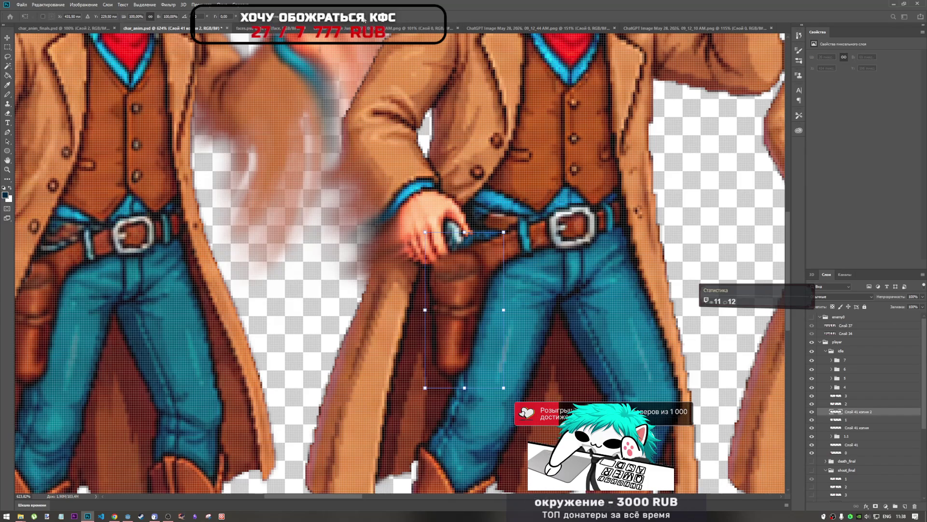
key(Return)
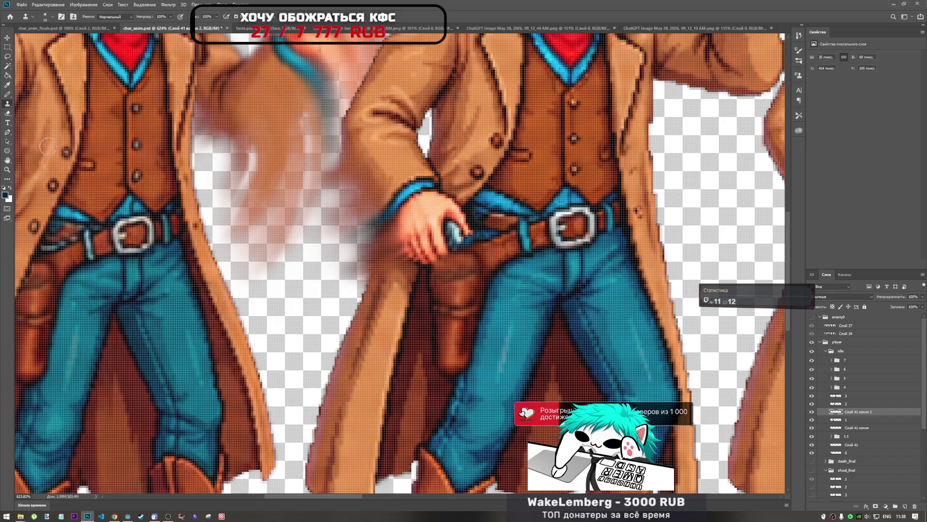
With the Pencil, draw a dark outline along the holster top beneath the hand.
click(7, 95)
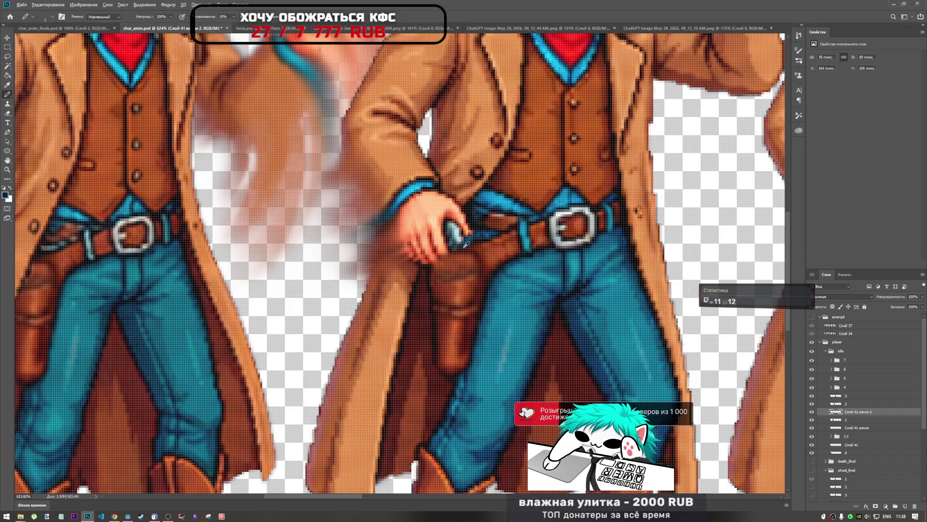
scroll(473, 256, up, 3)
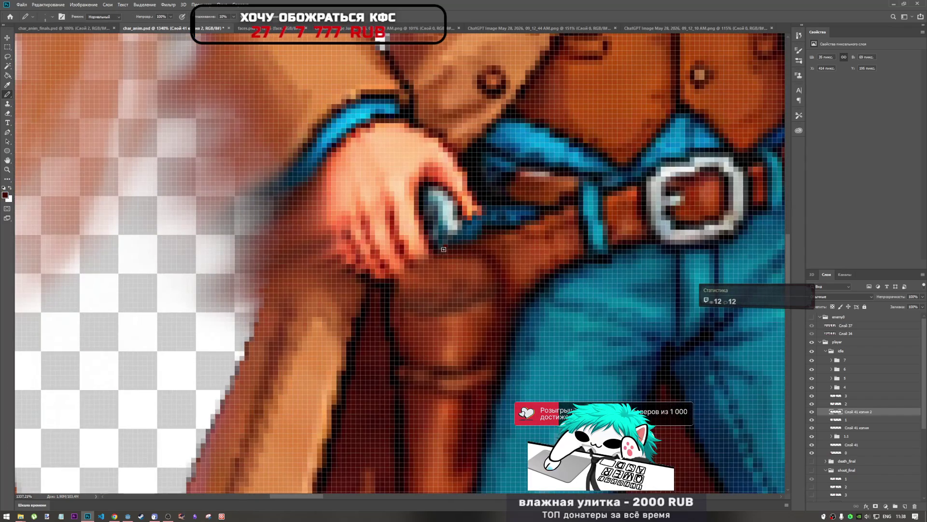
drag(405, 270, 392, 287)
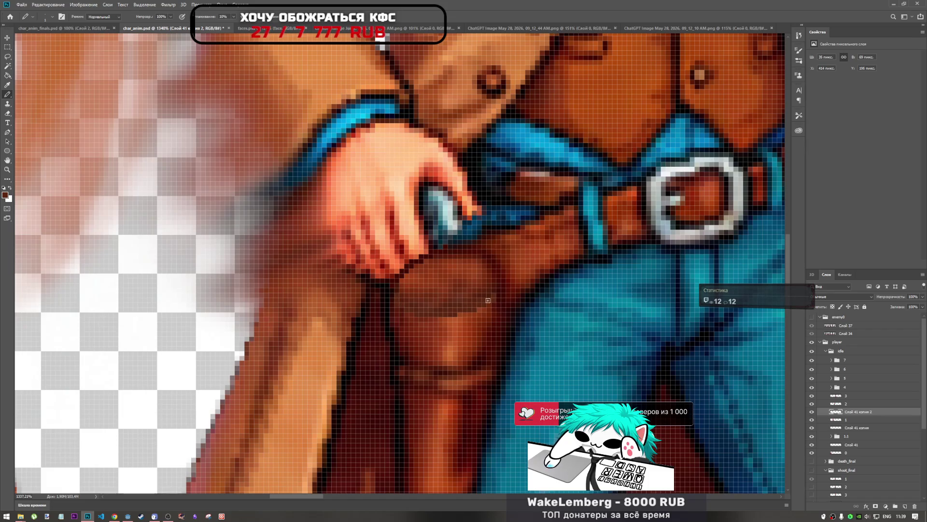
scroll(473, 300, down, 5)
scroll(420, 304, up, 6)
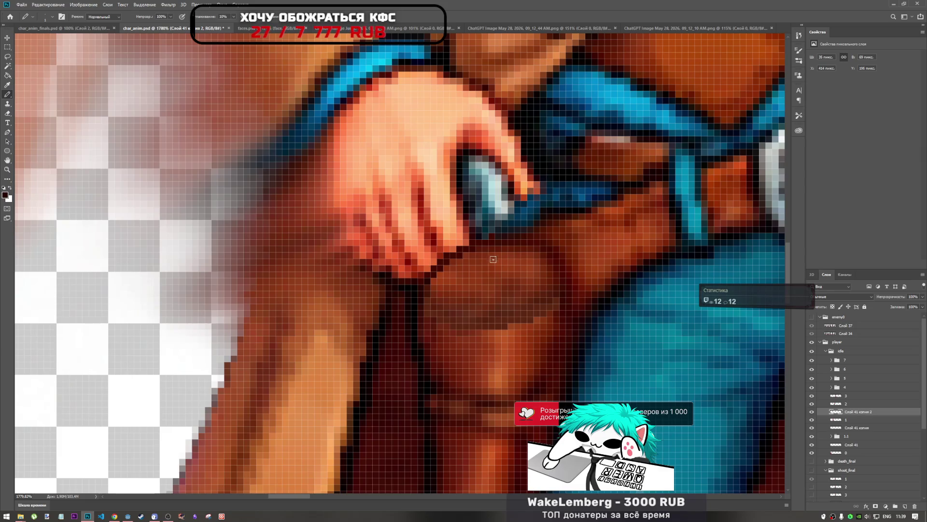
scroll(565, 317, down, 5)
scroll(539, 309, up, 5)
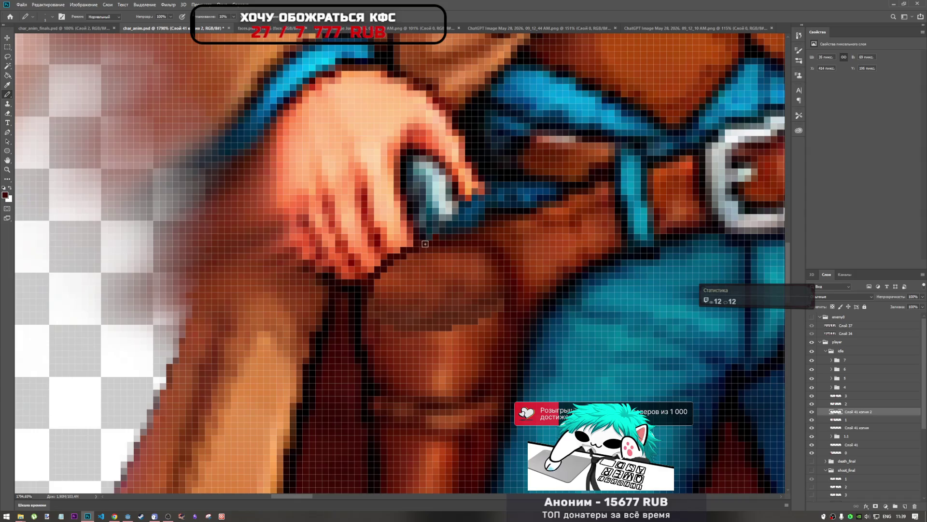
scroll(481, 285, down, 6)
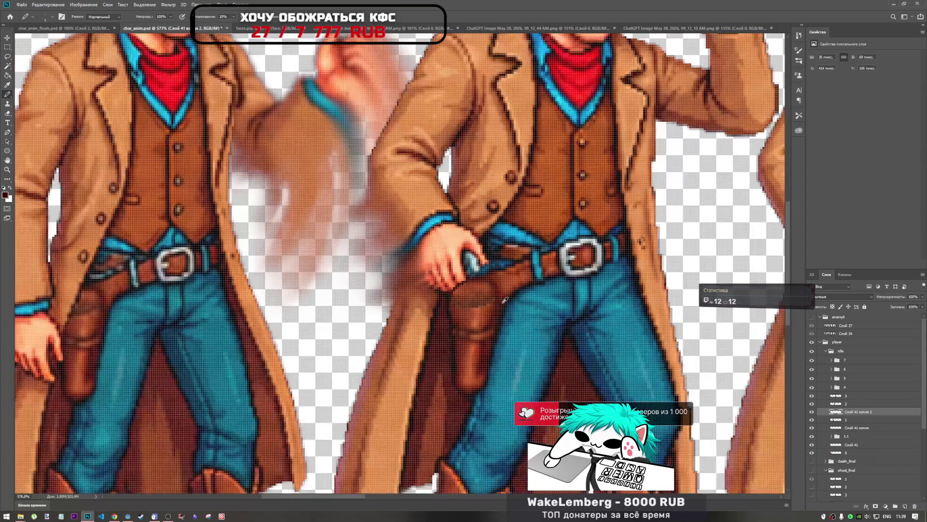
scroll(485, 304, up, 5)
scroll(486, 307, up, 2)
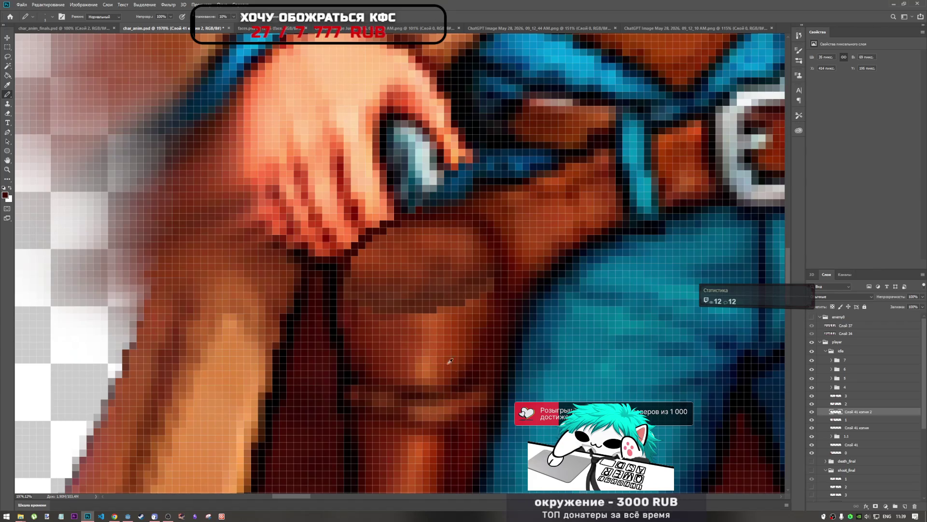
mouse_move(342, 290)
mouse_down()
mouse_move(415, 309)
mouse_move(454, 301)
mouse_up()
key(ctrl+z)
scroll(496, 279, down, 3)
scroll(521, 309, down, 3)
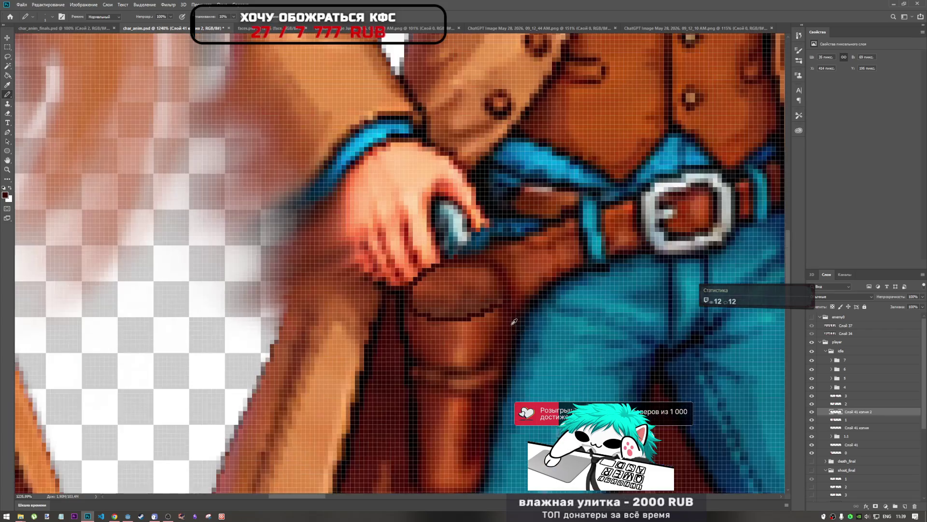
scroll(520, 309, down, 2)
scroll(518, 319, up, 3)
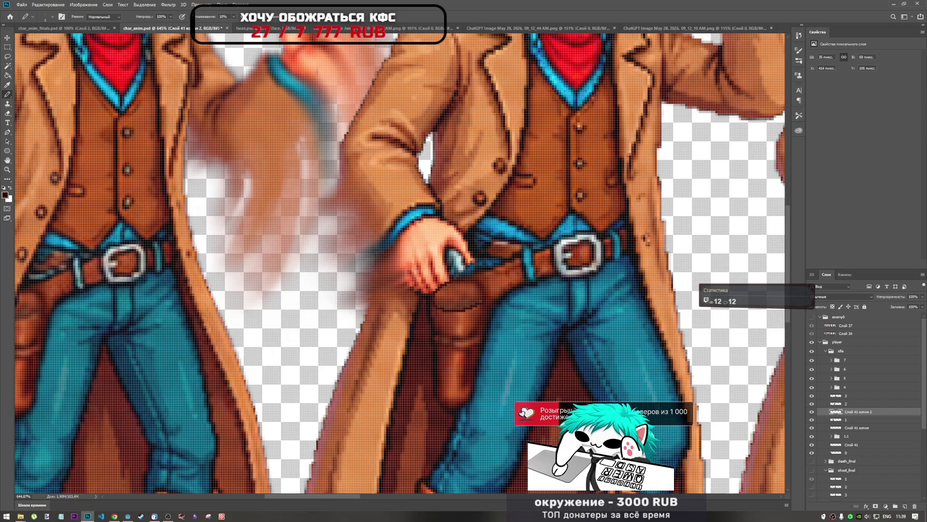
click(8, 180)
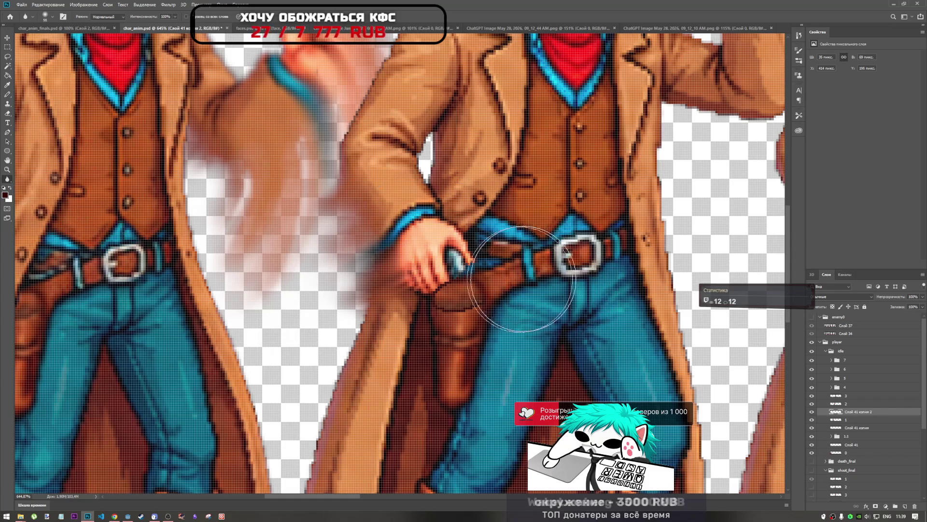
Try softening the holster's outline under the hand, then undo the stroke.
scroll(454, 309, down, 3)
scroll(454, 309, up, 5)
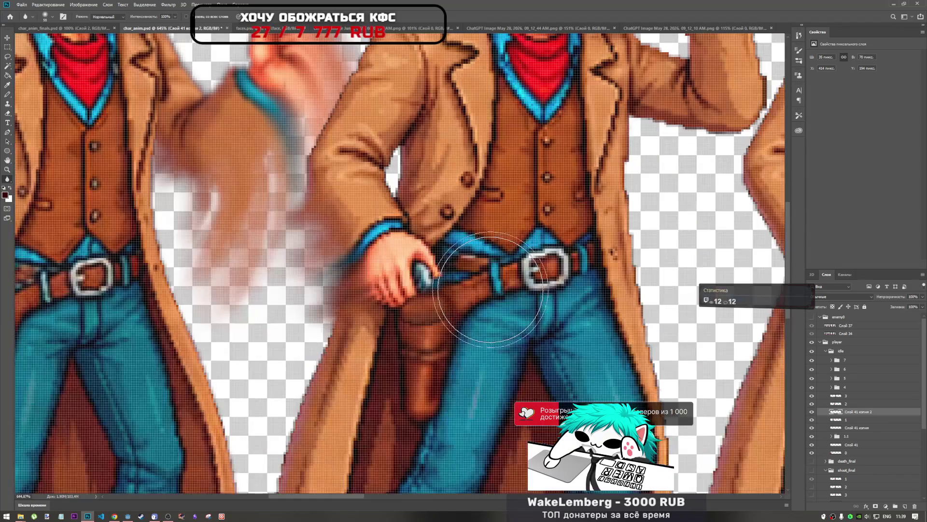
click(7, 86)
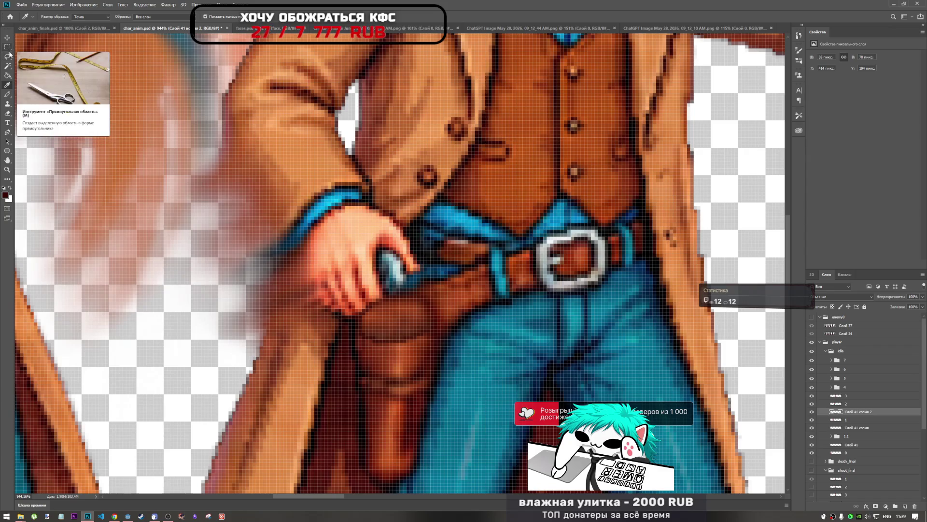
scroll(5, 48, up, 2)
scroll(3, 46, down, 1)
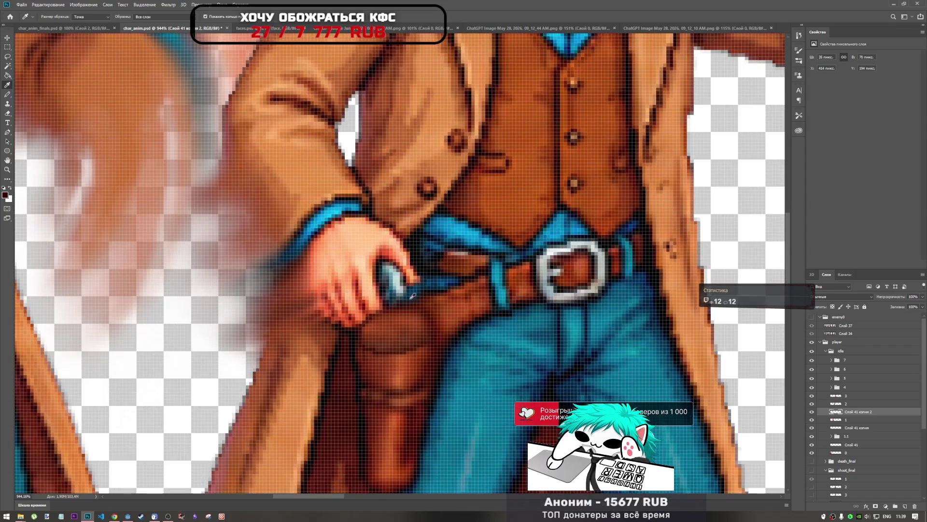
click(8, 179)
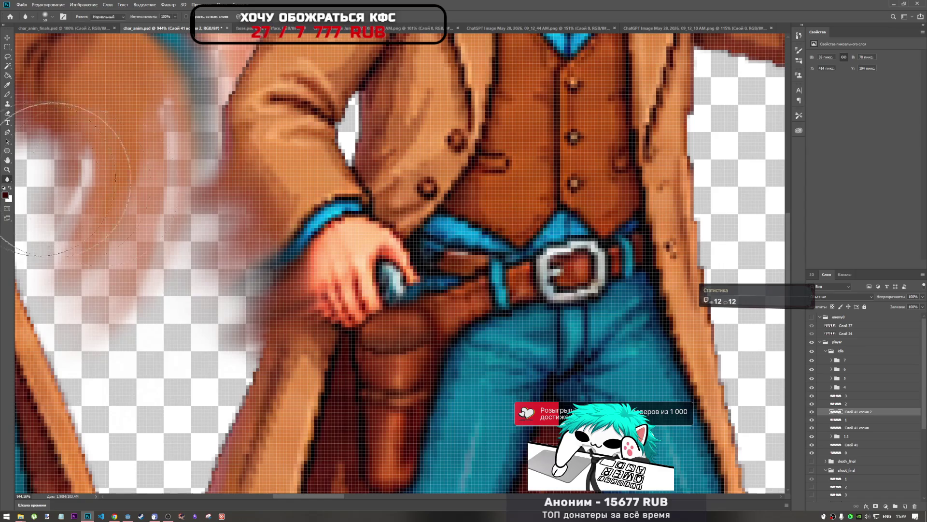
scroll(416, 300, down, 5)
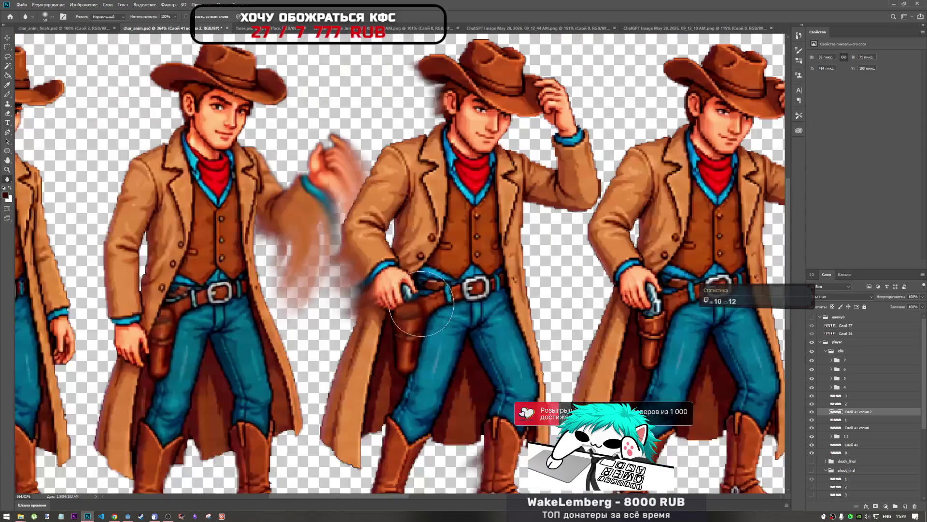
scroll(425, 297, up, 8)
scroll(442, 296, down, 5)
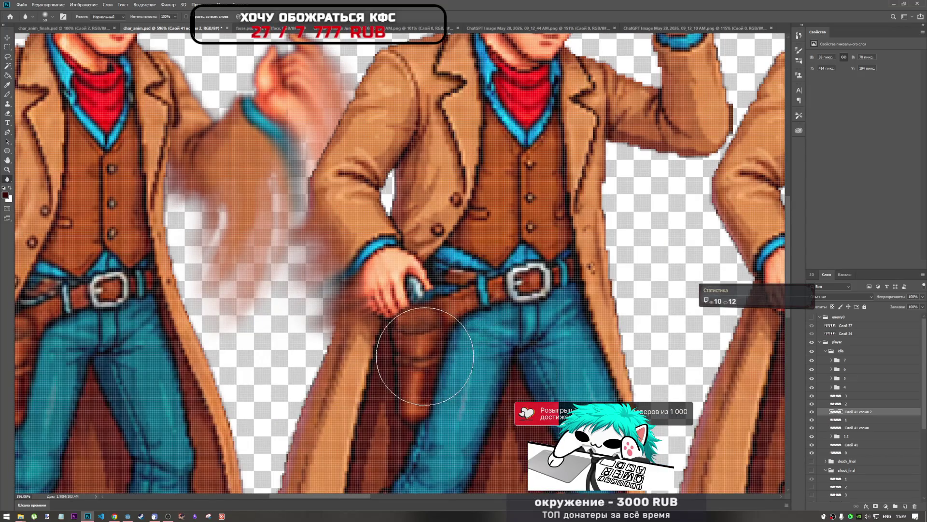
scroll(425, 338, up, 6)
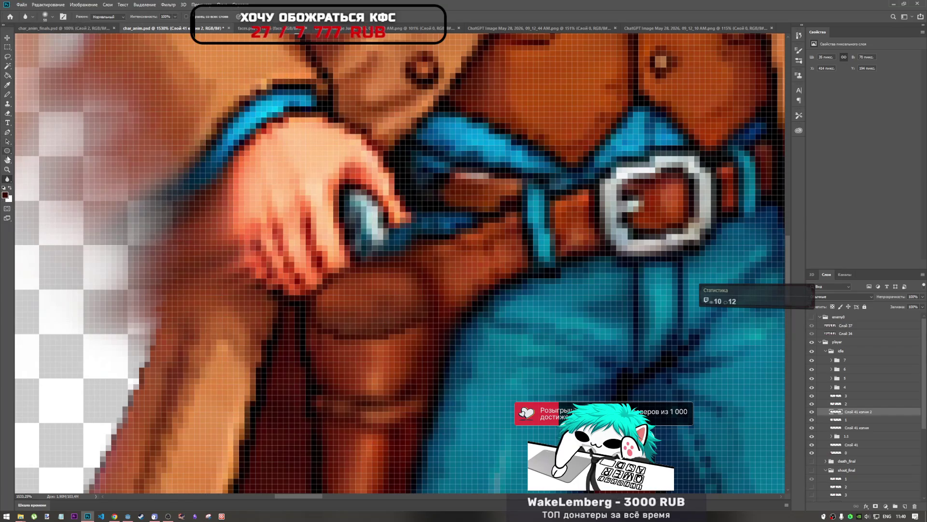
drag(373, 275, 388, 282)
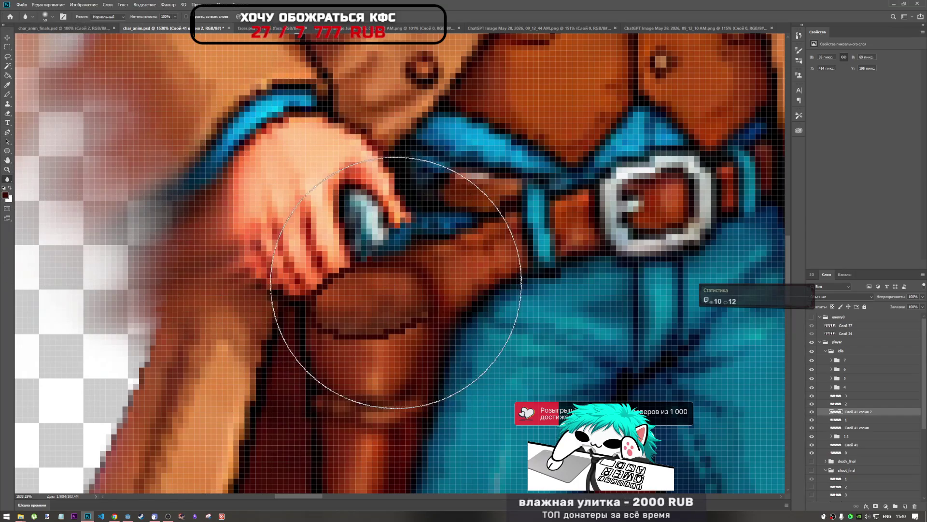
scroll(395, 282, down, 3)
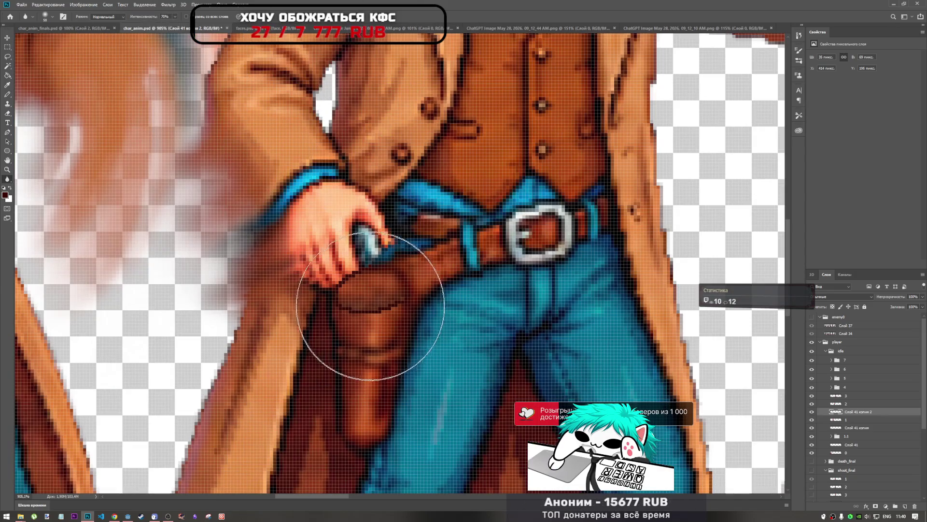
key(ctrl+z)
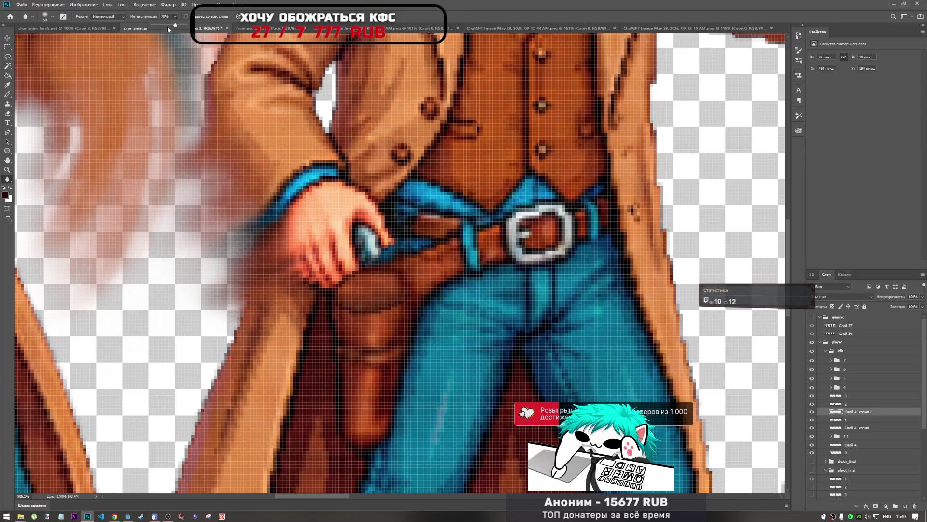
Set the tool strength to 80% and smudge the holster's top edge, undoing the last stroke.
drag(175, 24, 191, 24)
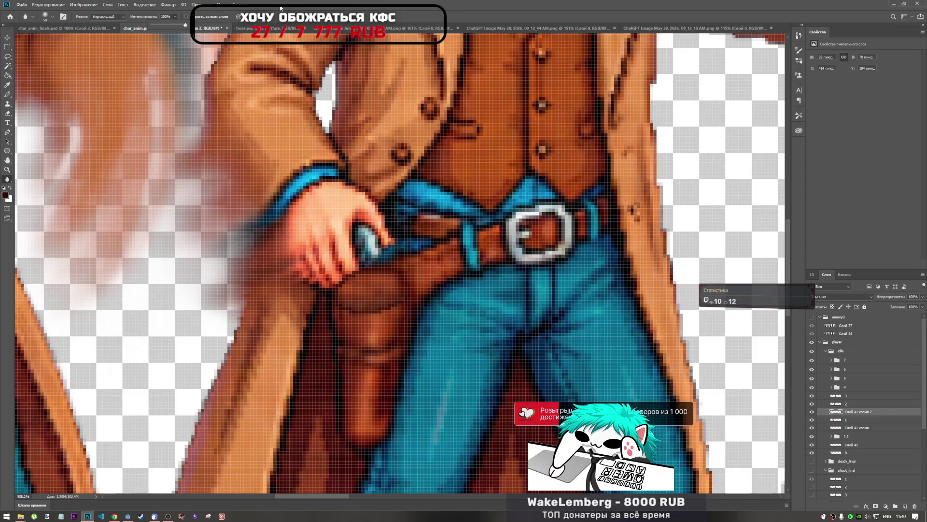
click(7, 179)
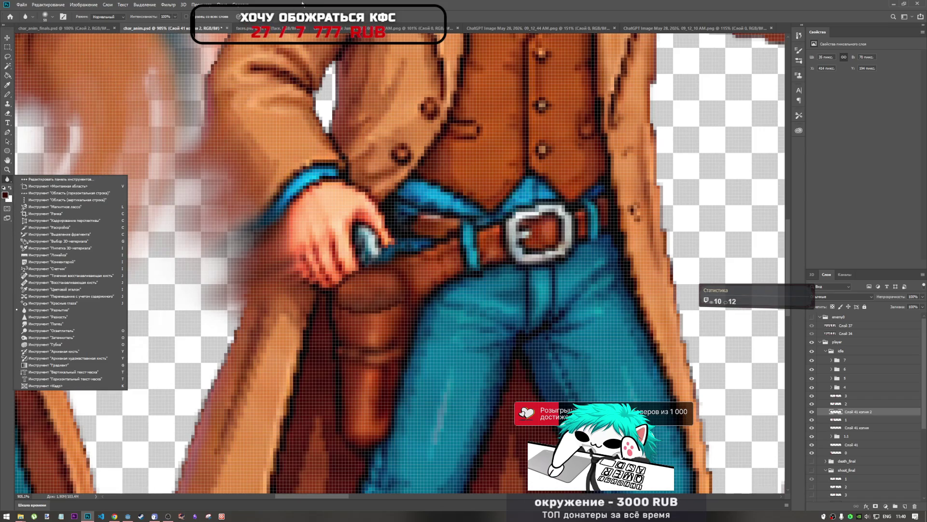
key(Escape)
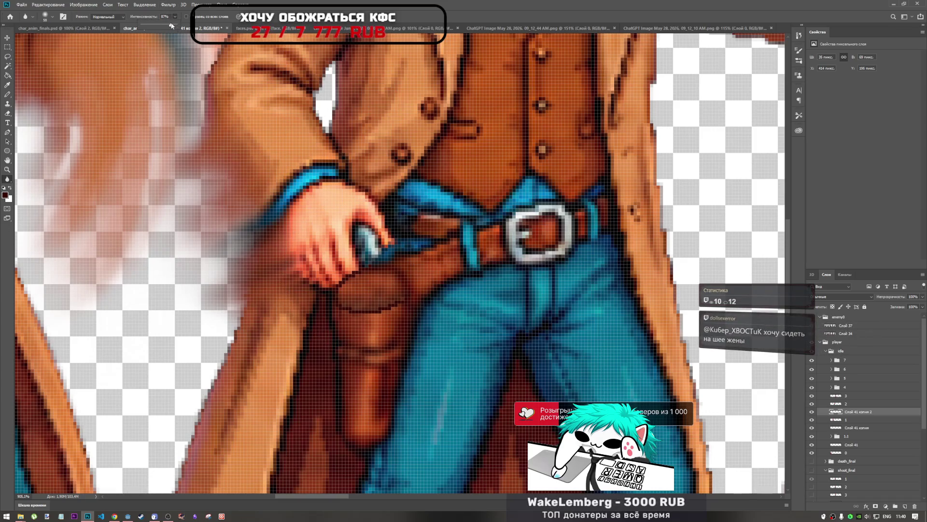
drag(169, 26, 170, 23)
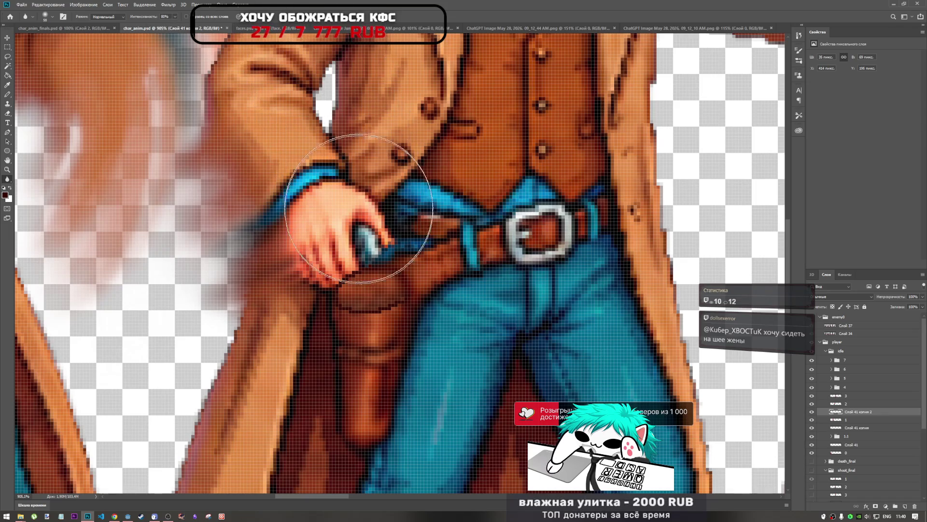
drag(353, 269, 362, 280)
scroll(416, 335, down, 6)
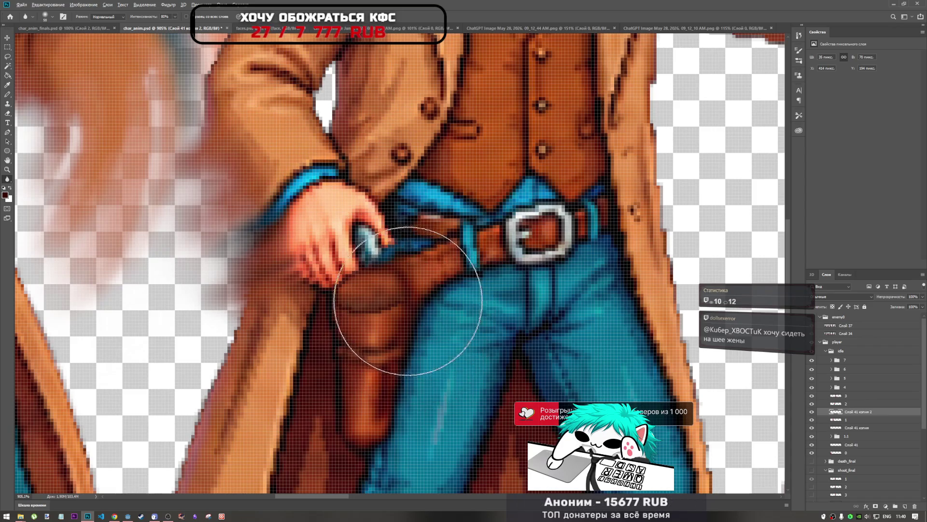
scroll(391, 305, up, 6)
scroll(391, 305, down, 3)
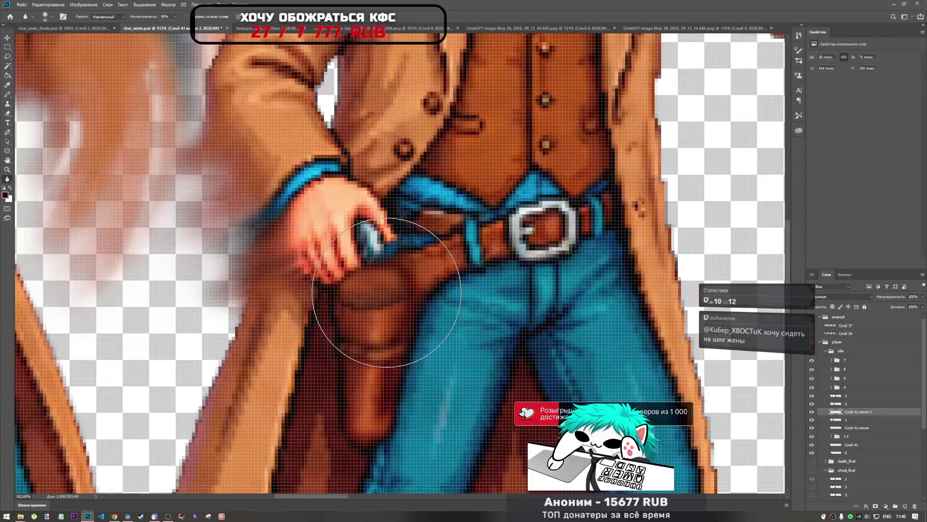
mouse_move(372, 300)
mouse_down()
mouse_move(404, 331)
mouse_move(424, 331)
mouse_move(427, 320)
mouse_up()
scroll(426, 320, down, 5)
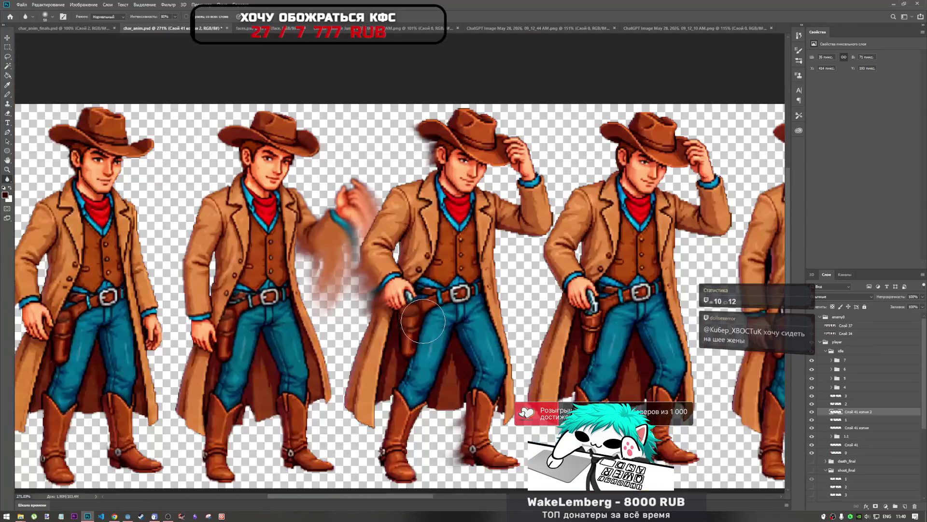
scroll(427, 328, up, 6)
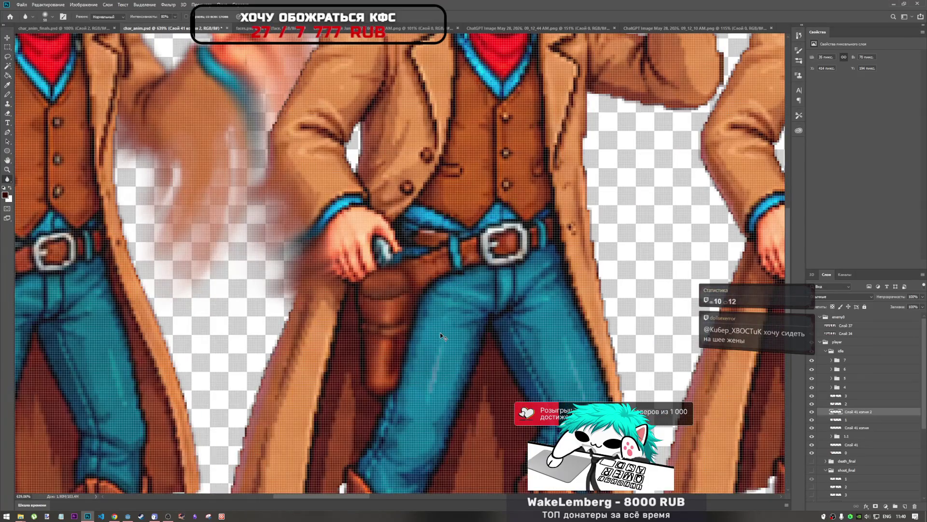
key(ctrl+z)
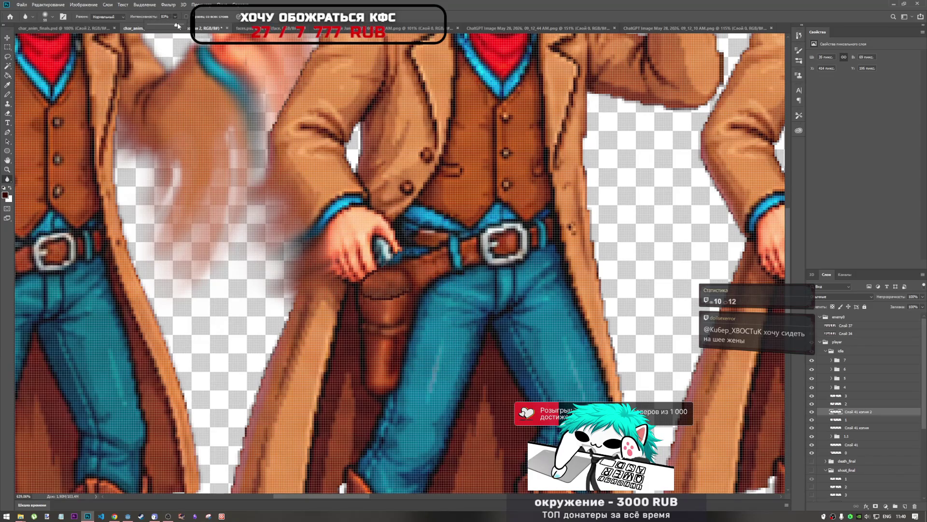
Raise smudge strength to 100% and smudge the holster top again, then undo it.
drag(178, 22, 183, 23)
drag(394, 331, 362, 290)
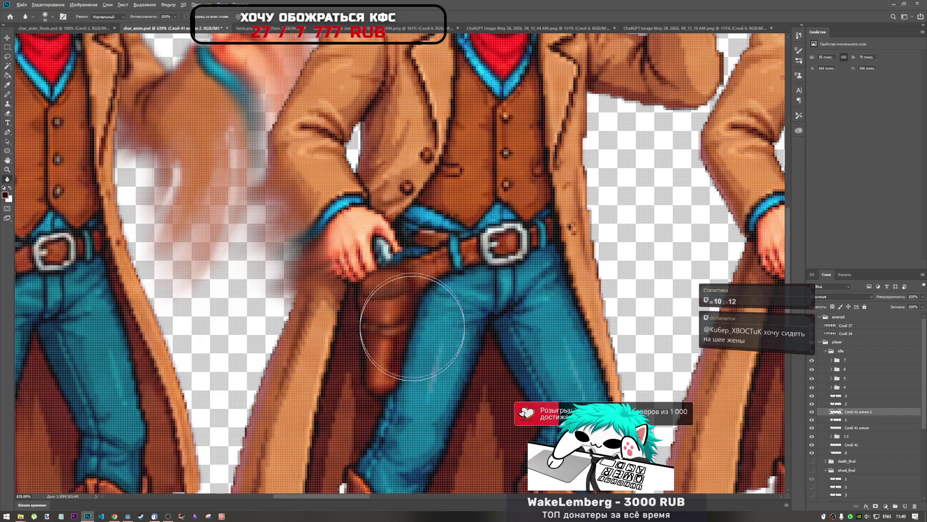
scroll(412, 327, down, 5)
scroll(412, 327, up, 5)
key(ctrl+z)
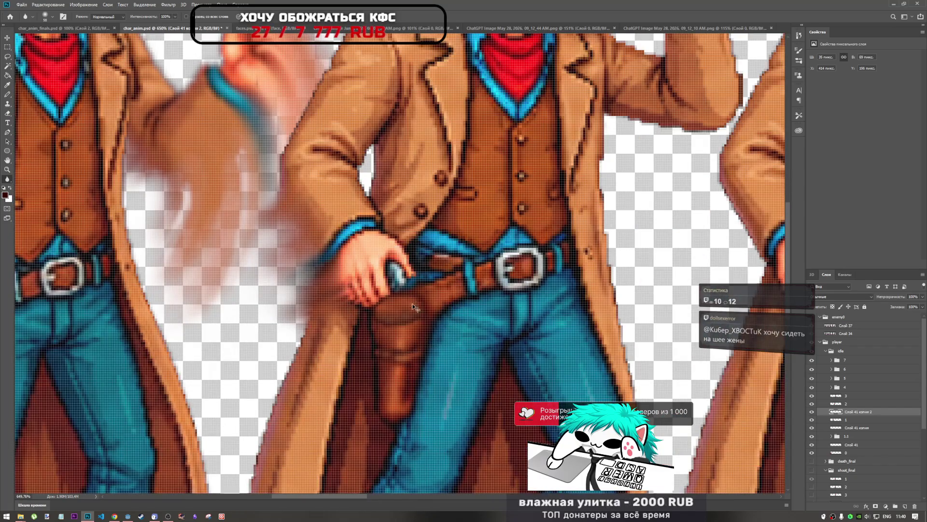
scroll(393, 332, down, 5)
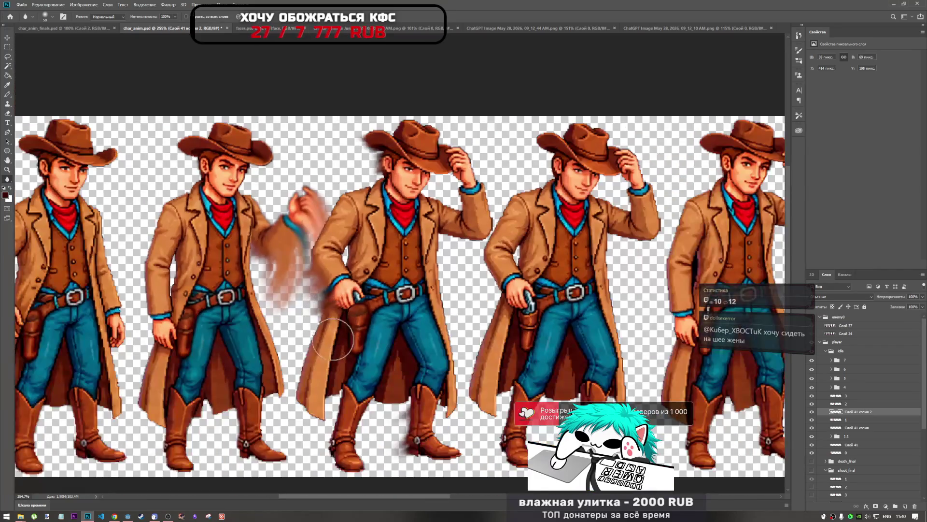
scroll(330, 341, up, 3)
scroll(330, 341, up, 4)
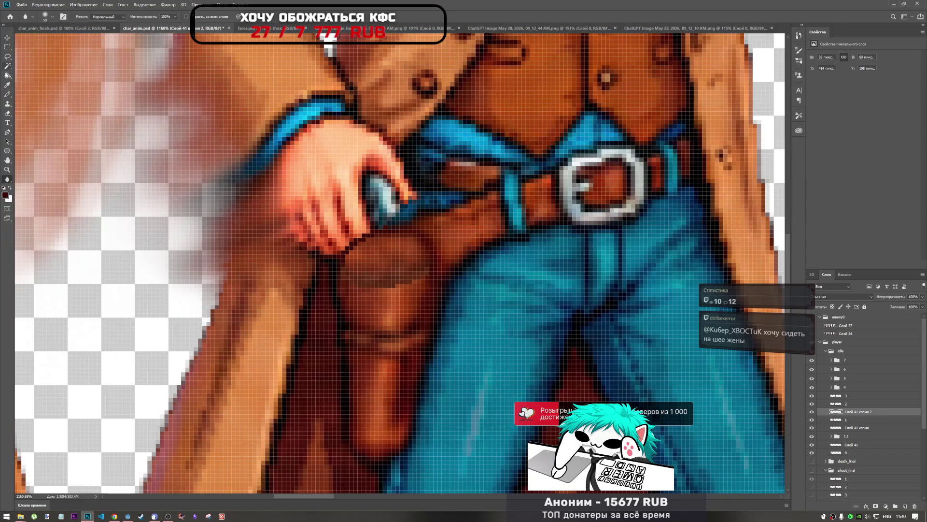
click(8, 56)
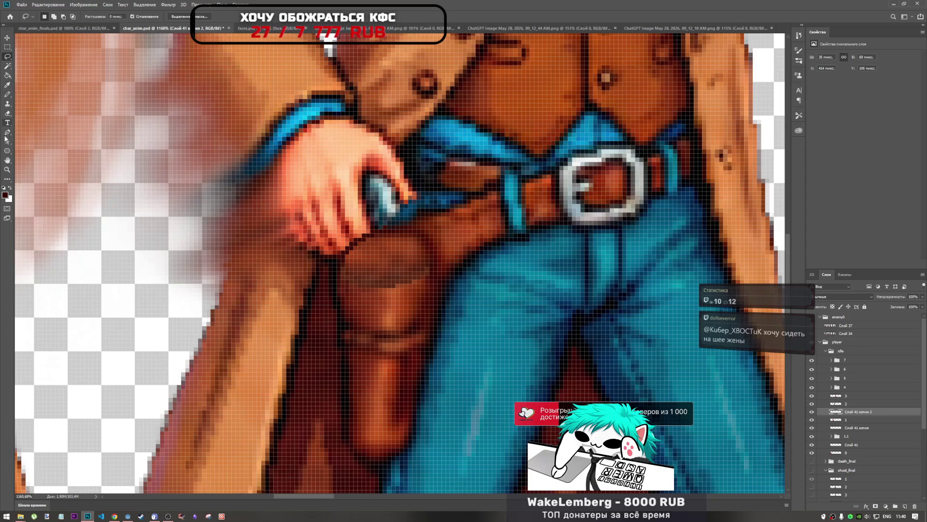
Clone-stamp pixels from beside the holster over the gripping hand and holster edge.
click(7, 115)
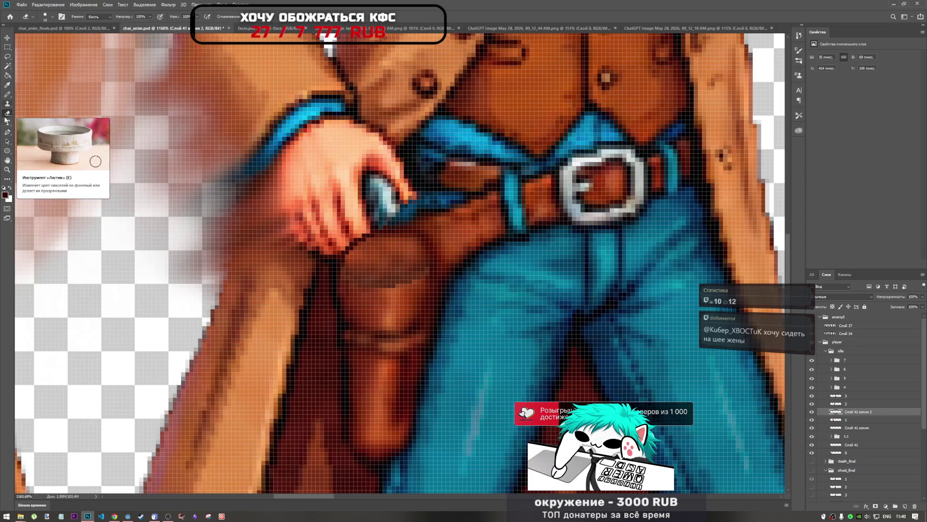
click(7, 103)
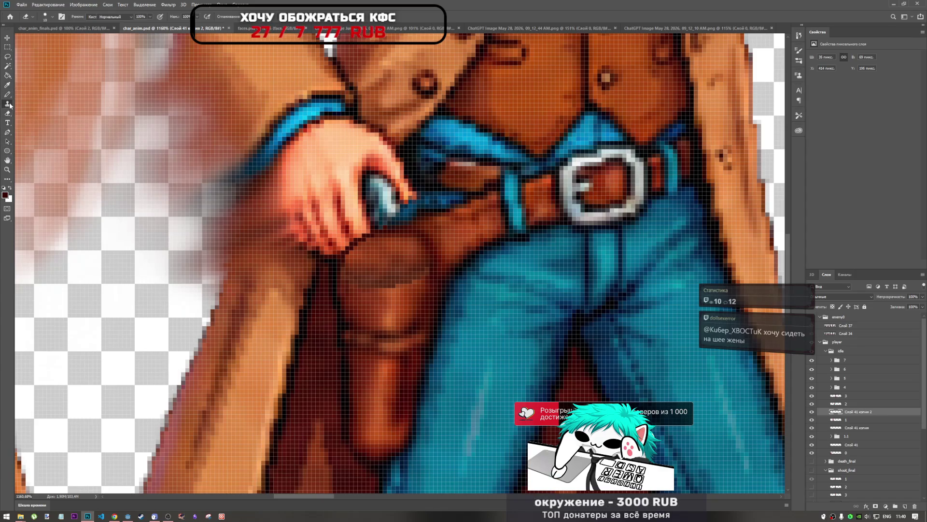
alt+click(379, 248)
drag(383, 238, 393, 265)
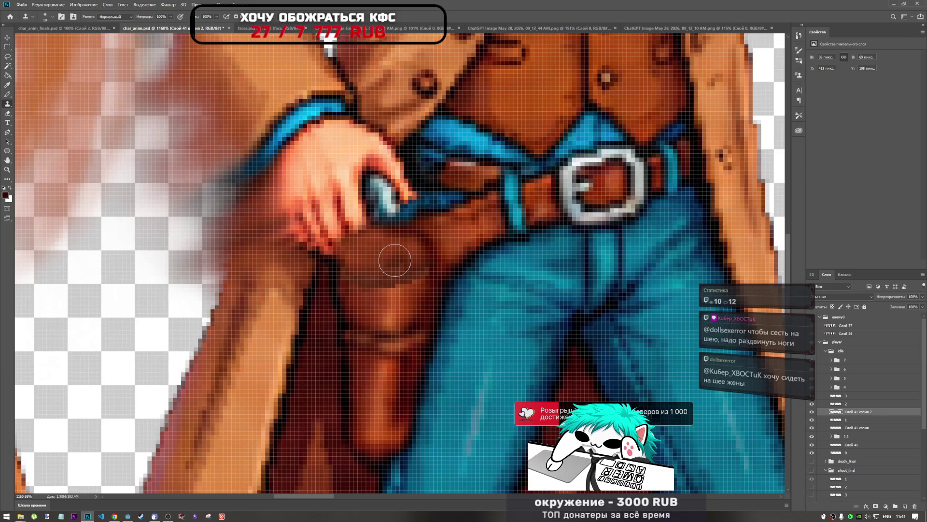
scroll(396, 261, down, 5)
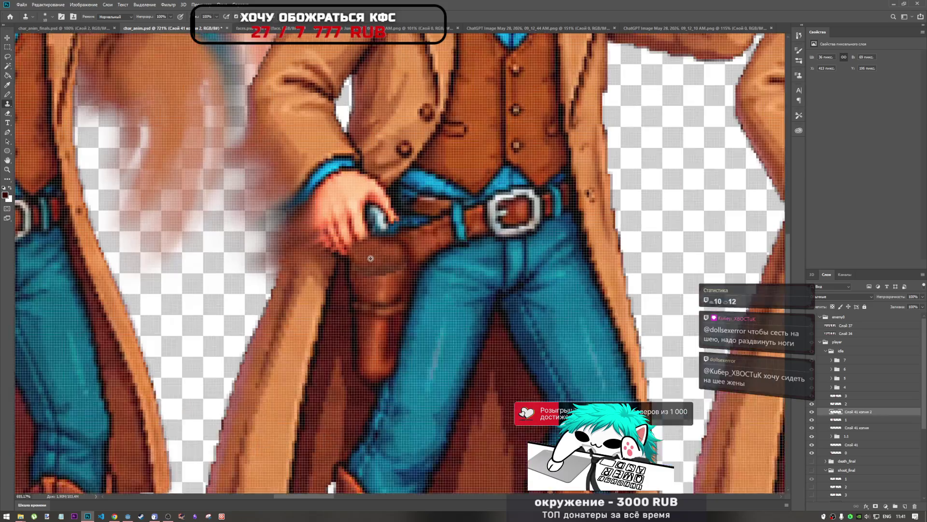
scroll(378, 253, up, 3)
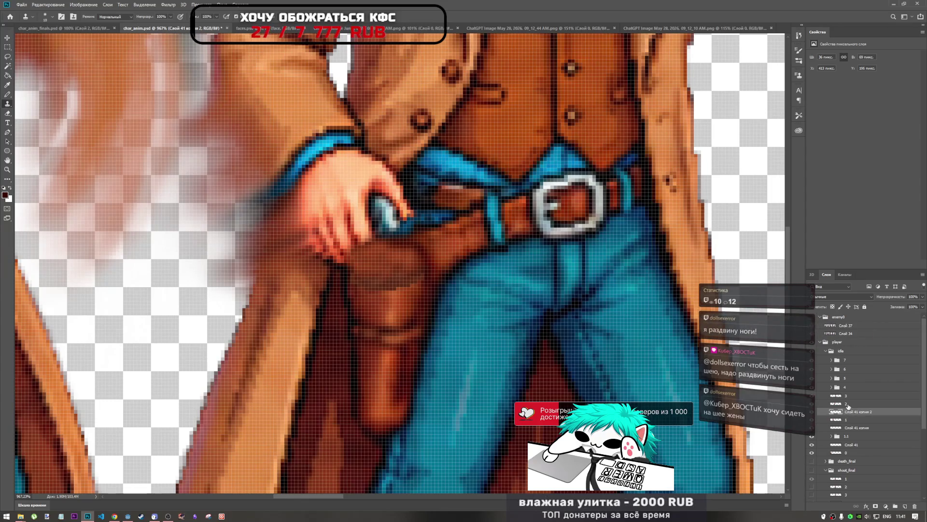
Reselect Слой 41 копия 2 and toggle its visibility to compare the retouch.
click(847, 405)
click(846, 411)
click(812, 414)
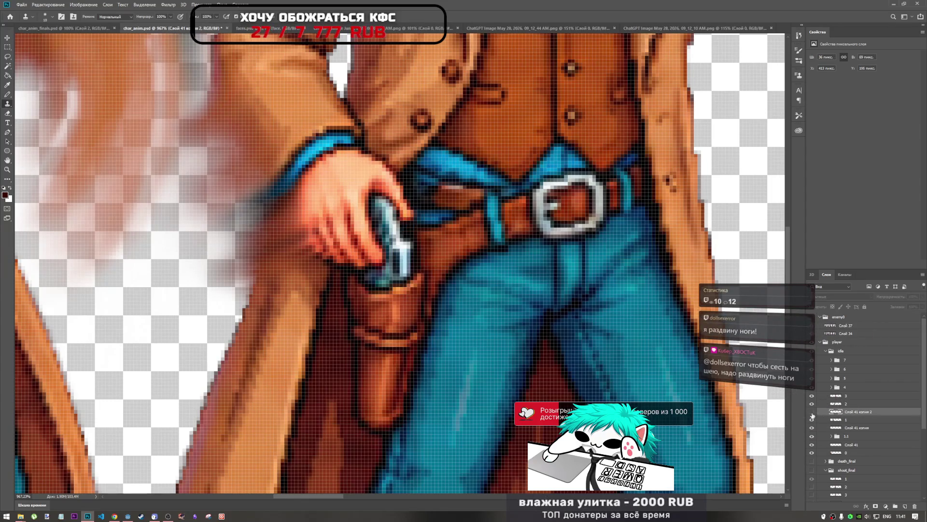
click(812, 413)
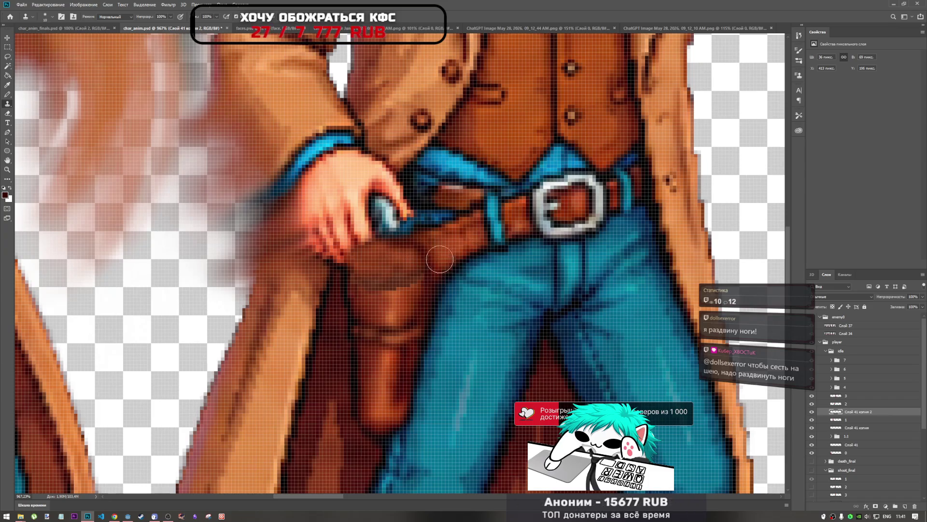
Erase the stray belt pixels beside the gripping hand.
click(7, 114)
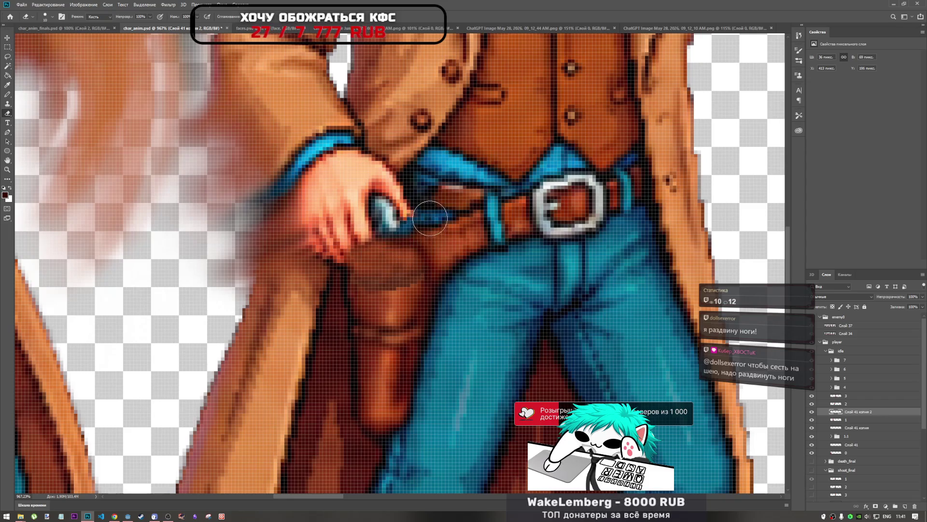
mouse_move(415, 213)
mouse_down()
mouse_move(461, 221)
mouse_move(478, 249)
mouse_move(464, 288)
mouse_up()
scroll(464, 271, down, 3)
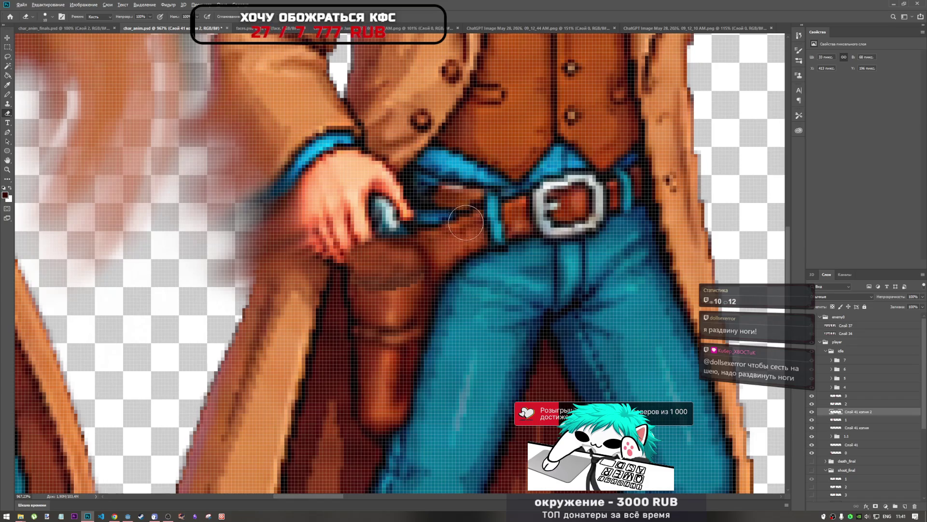
scroll(464, 227, down, 2)
scroll(409, 289, up, 5)
scroll(409, 289, up, 2)
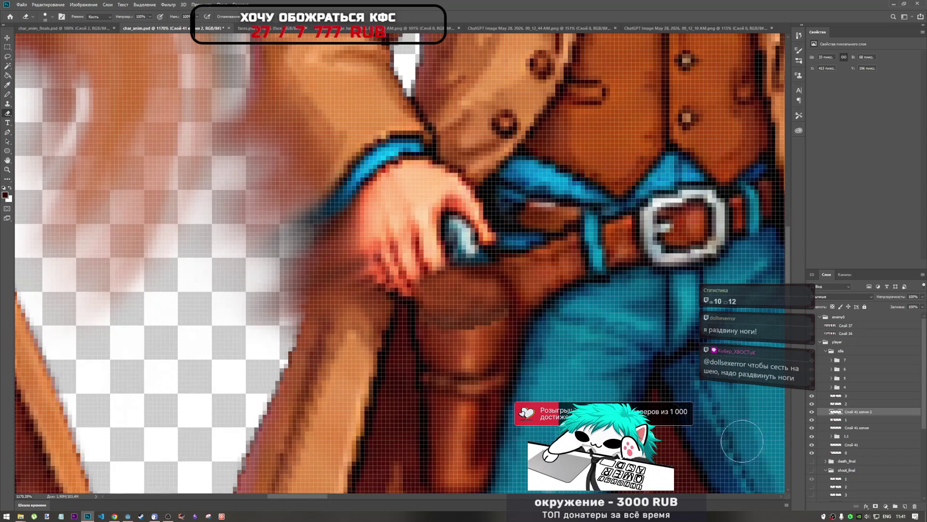
Toggle Слой 41 копия 2 off and on twice to compare the holster, then pick Blur.
click(811, 412)
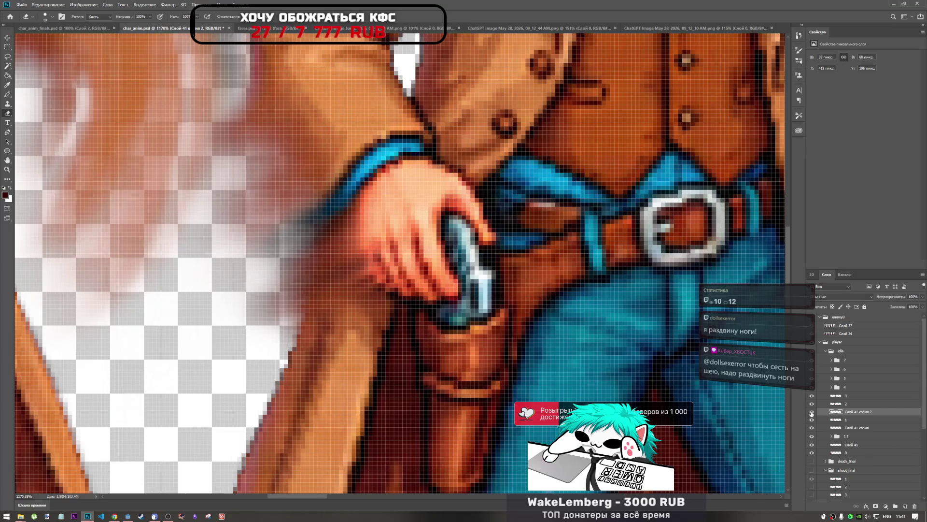
click(811, 412)
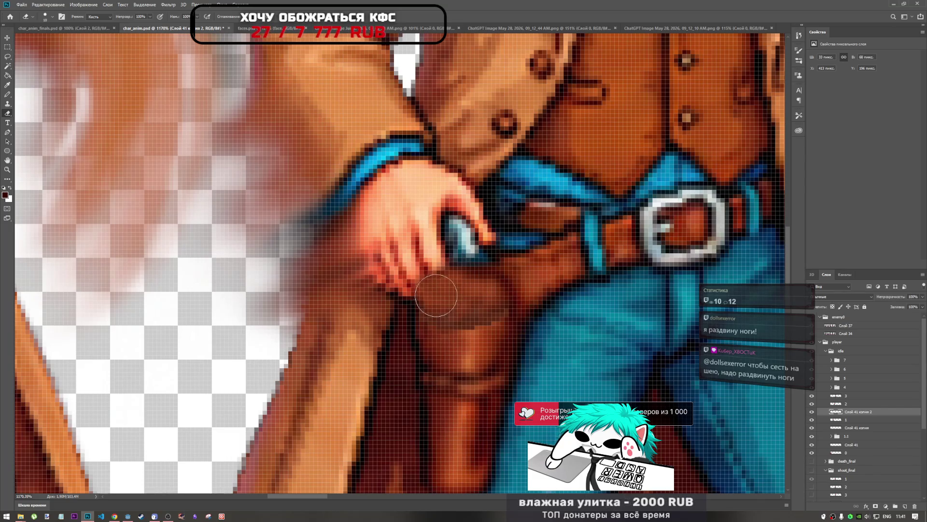
scroll(436, 296, down, 5)
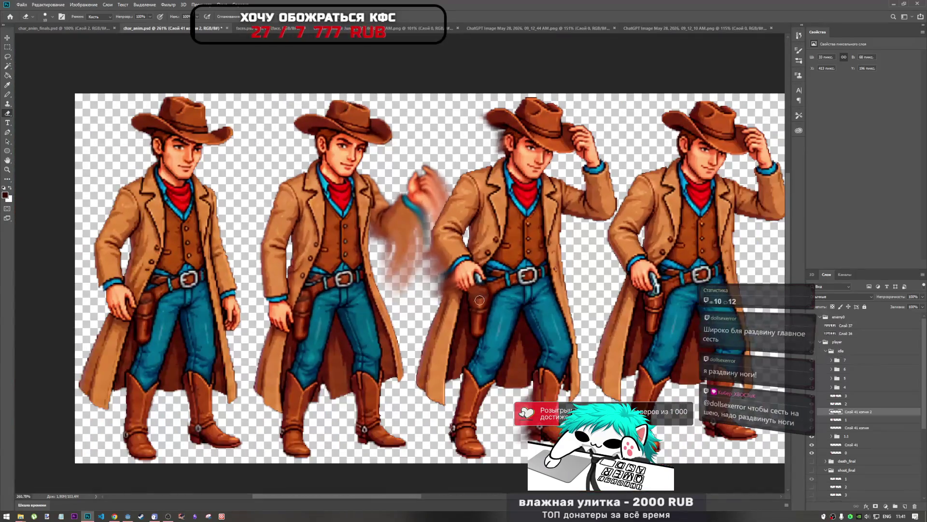
scroll(479, 300, up, 3)
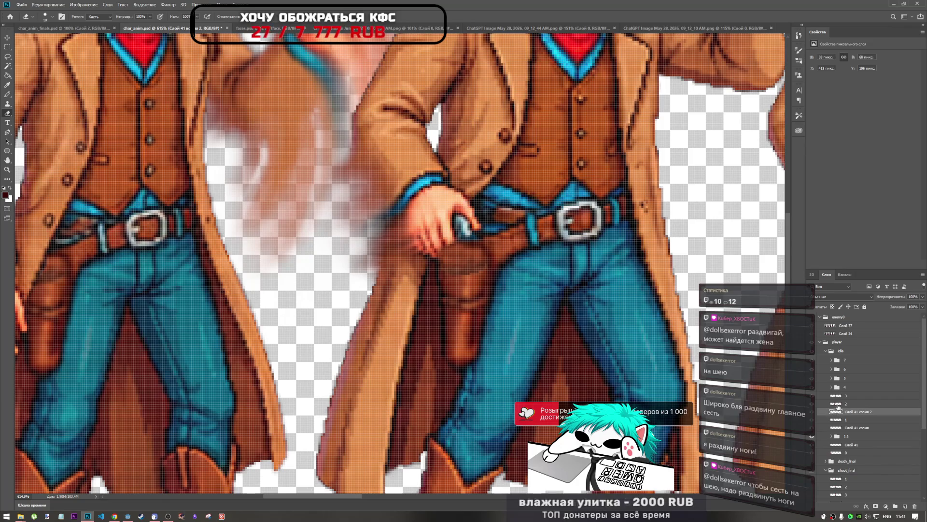
click(812, 413)
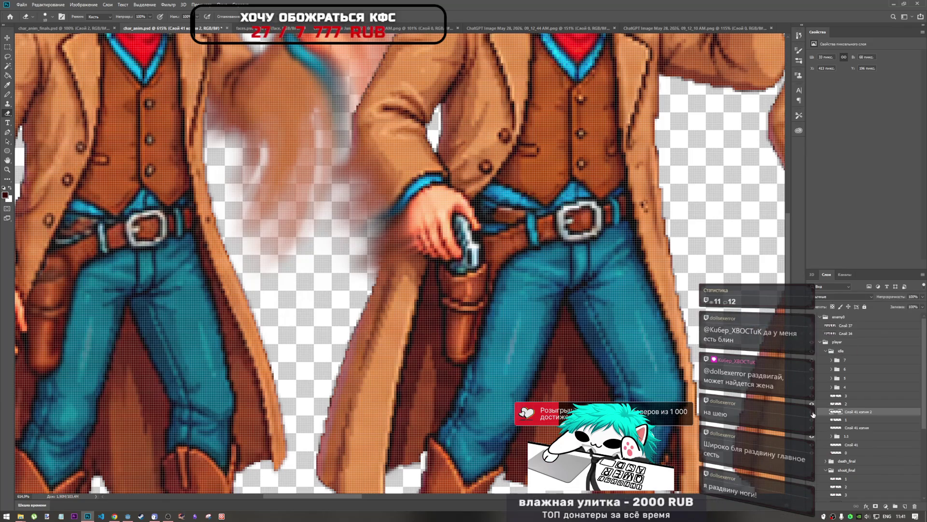
click(813, 414)
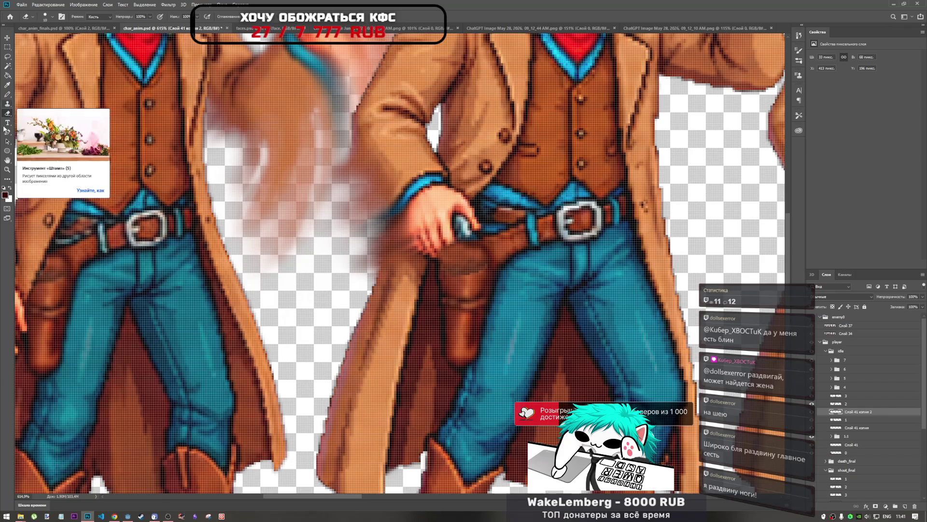
click(7, 179)
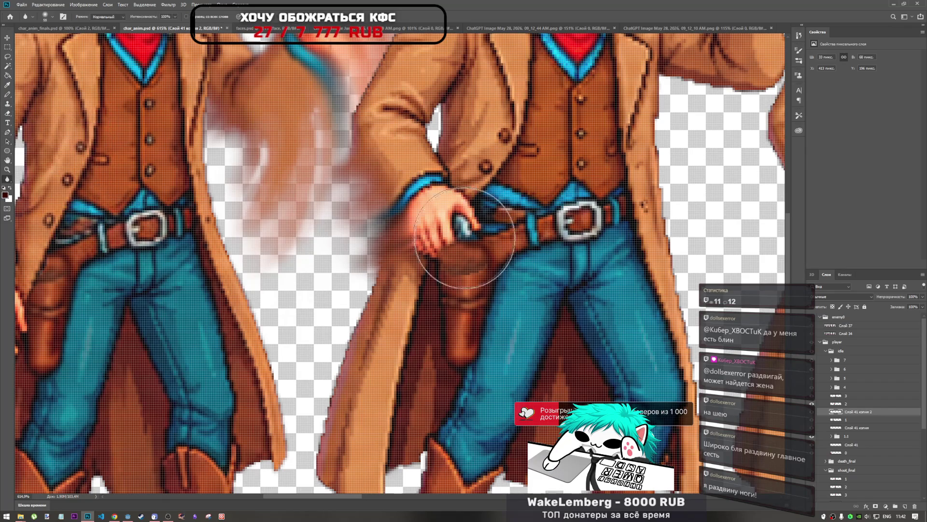
right_click(7, 179)
click(43, 320)
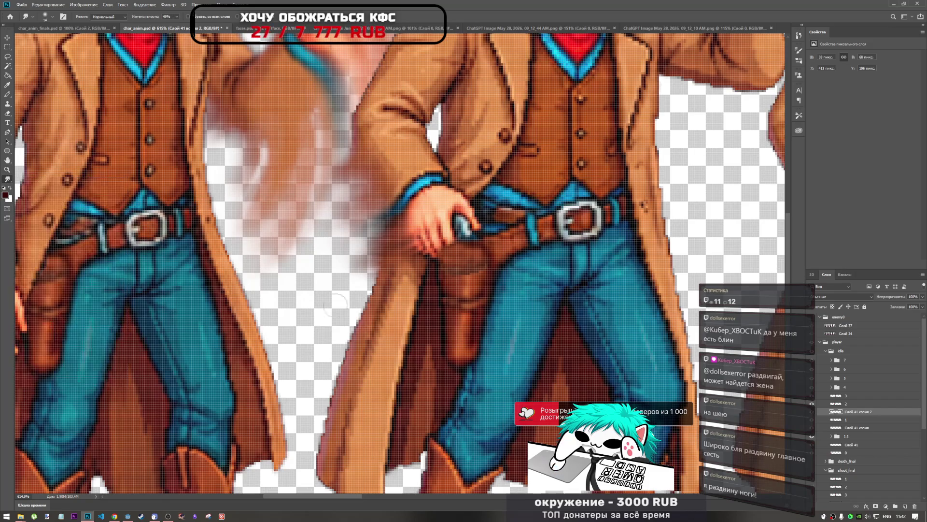
scroll(438, 290, up, 5)
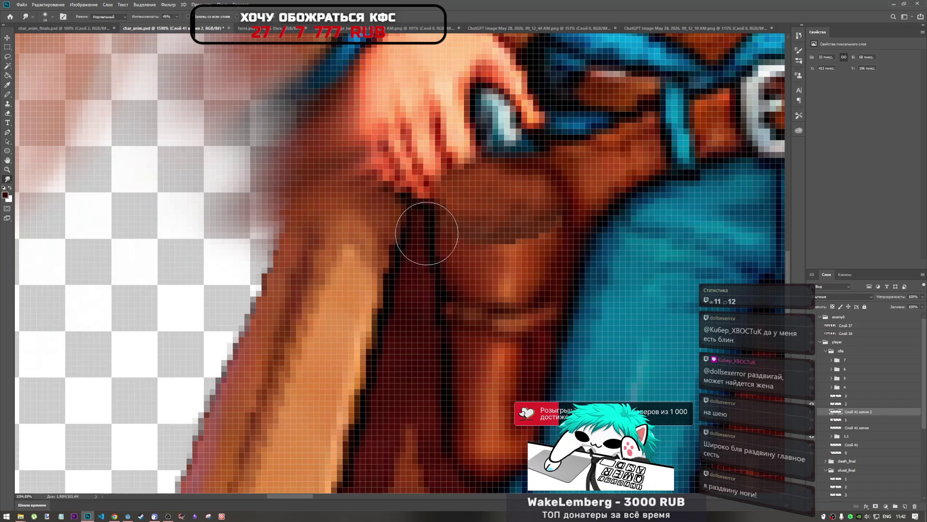
drag(426, 233, 453, 431)
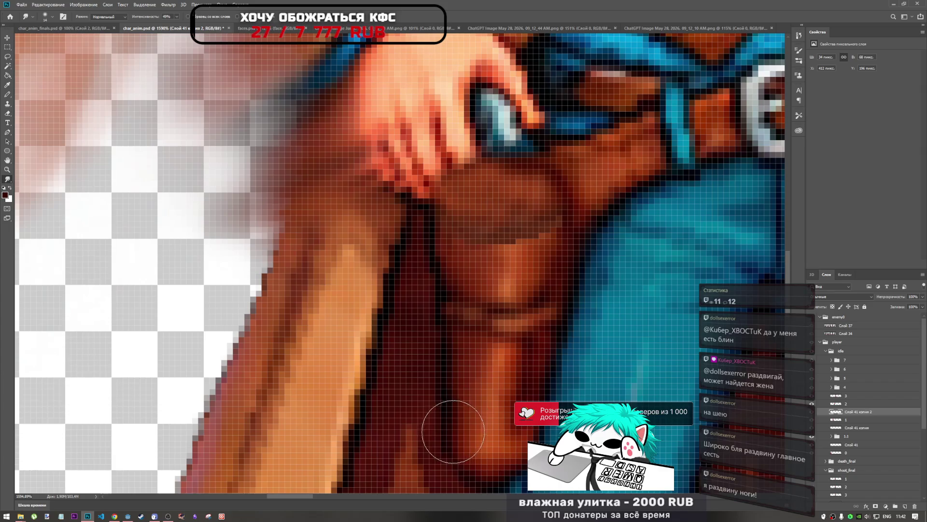
scroll(414, 328, down, 5)
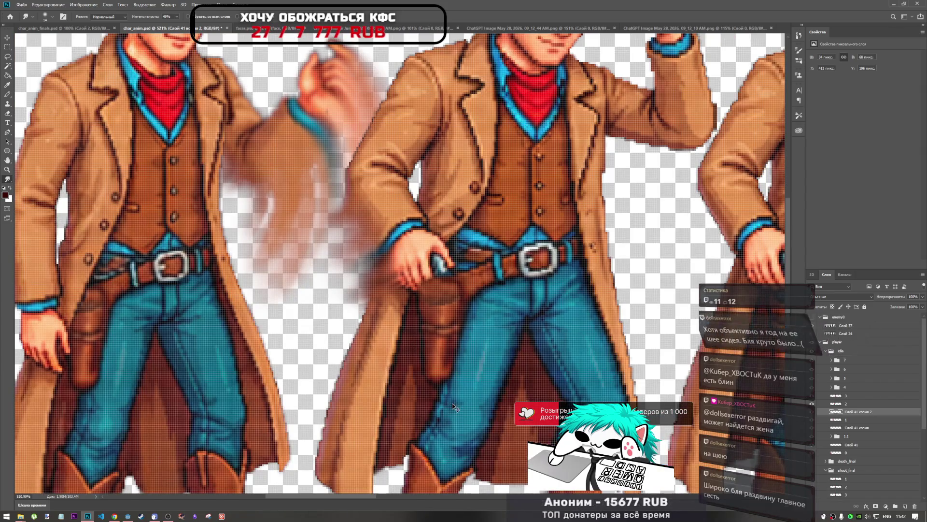
scroll(405, 276, up, 3)
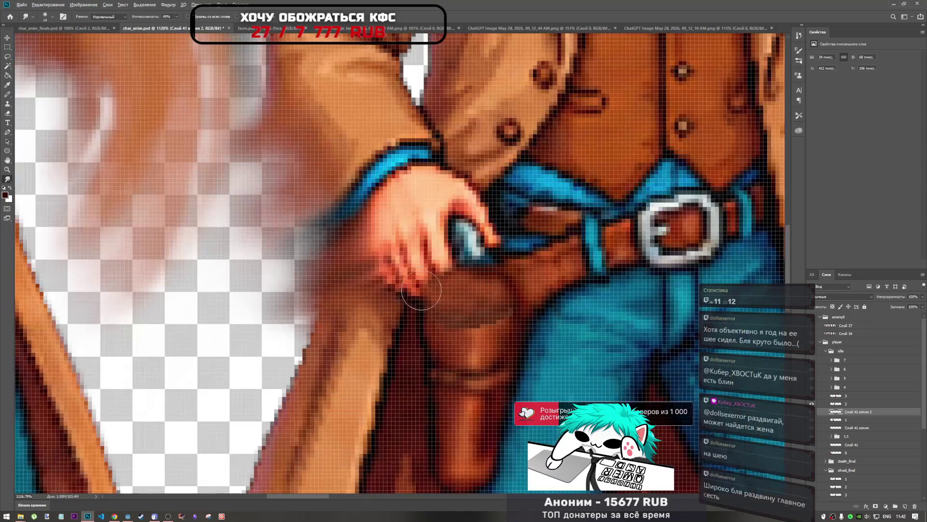
scroll(415, 283, down, 6)
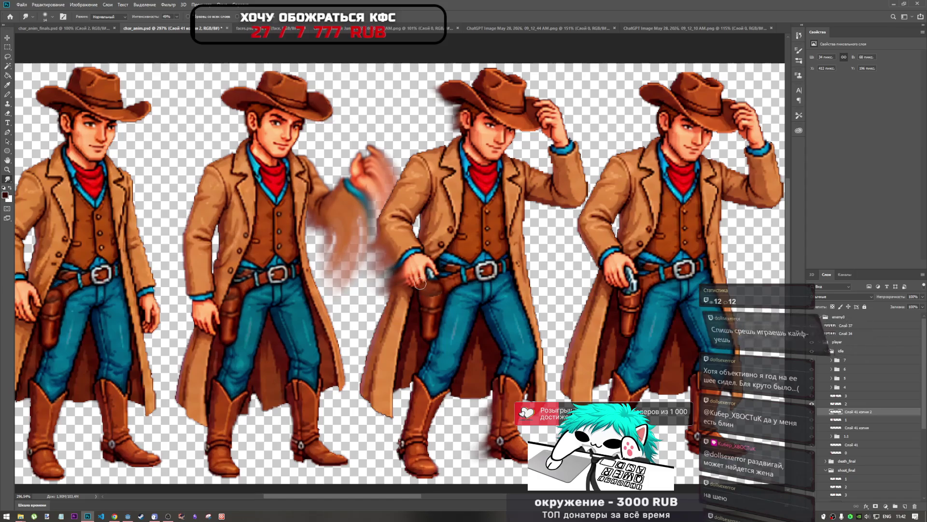
scroll(298, 318, down, 2)
scroll(297, 319, down, 2)
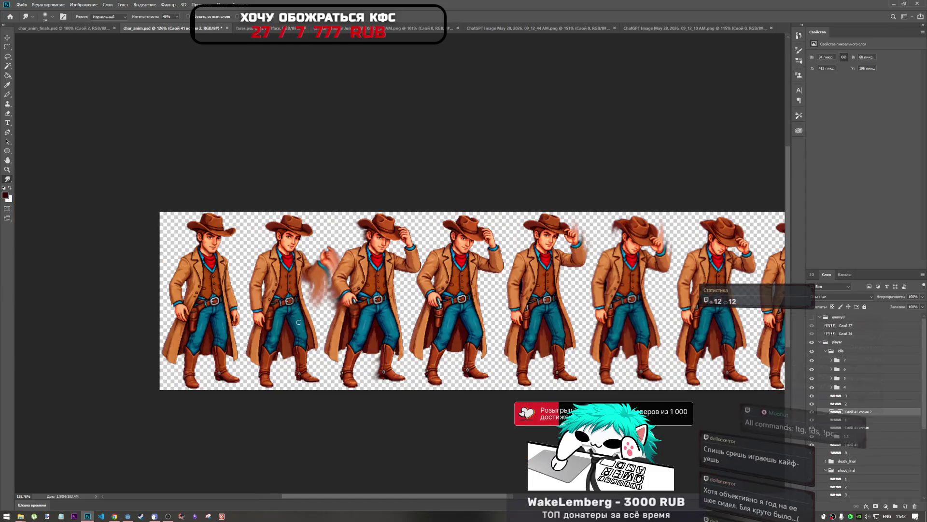
scroll(299, 320, up, 1)
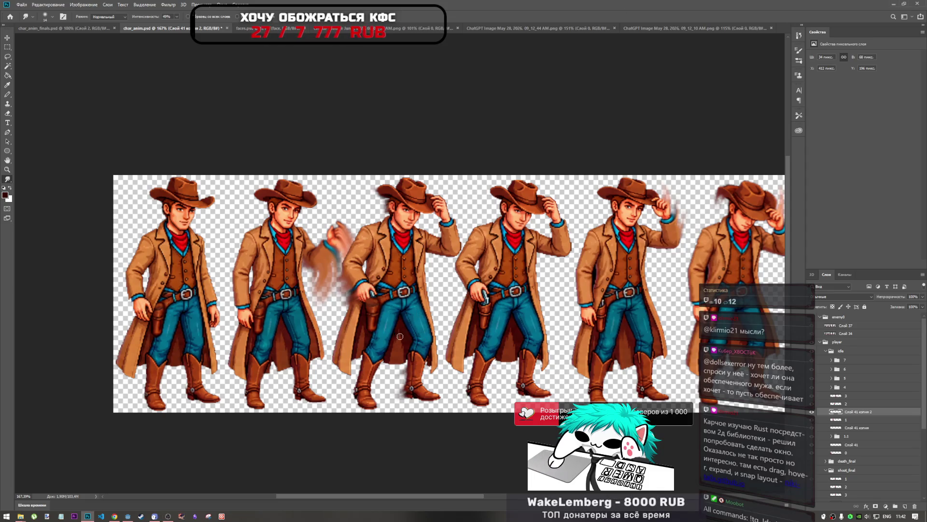
scroll(401, 336, down, 3)
scroll(313, 260, up, 5)
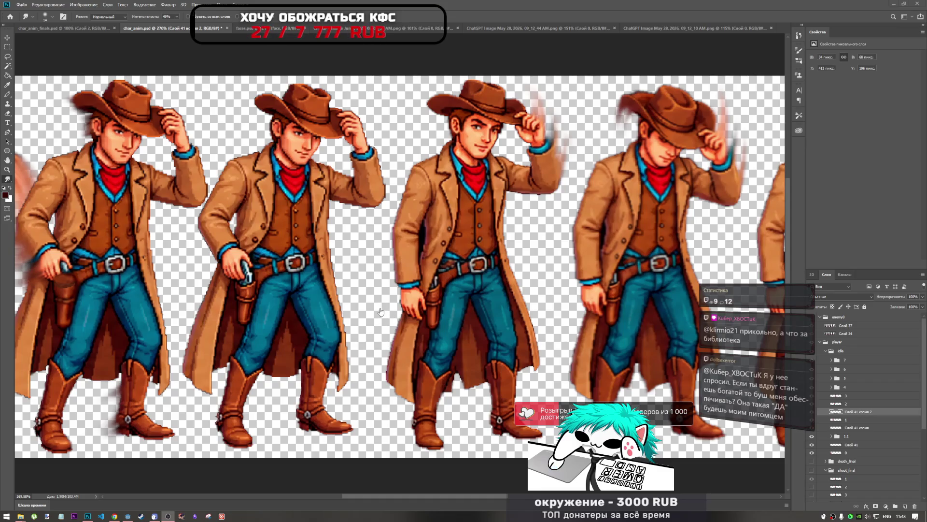
mouse_move(128, 518)
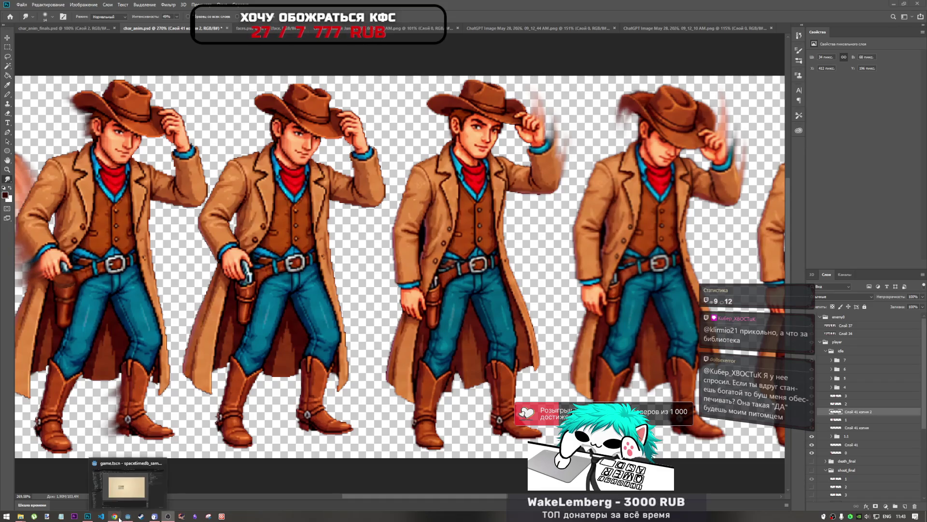
Load the nikita0x.github.io rust-test-project demo page in a new Chrome tab.
click(123, 502)
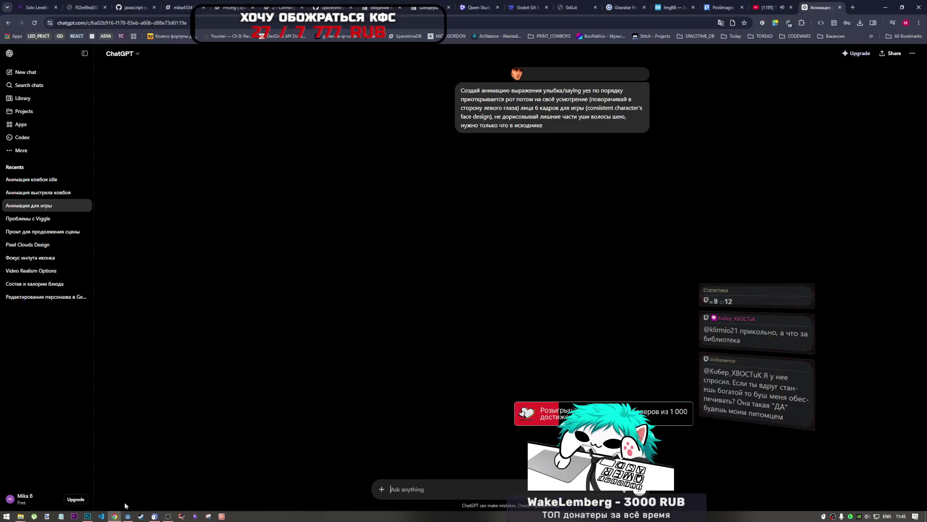
click(853, 7)
text(https://nikita0x.github.io/rust-test-project/)
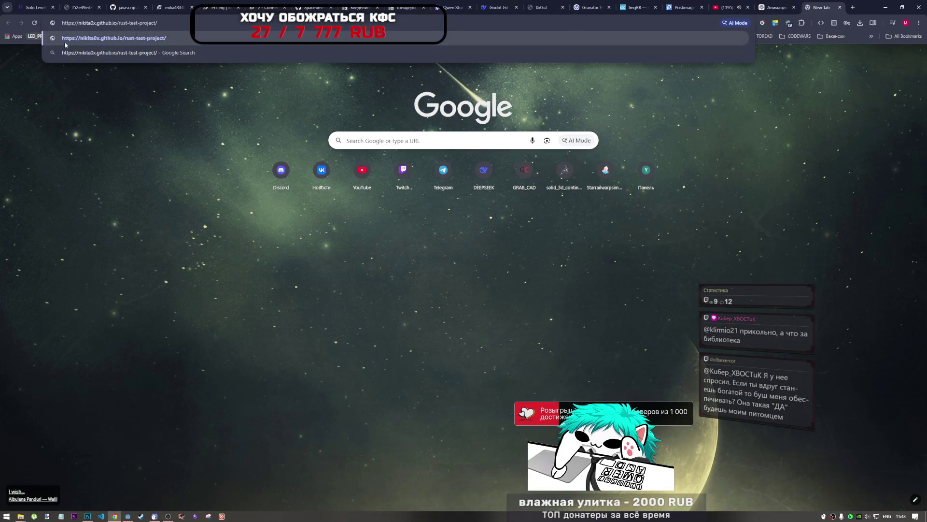
click(170, 38)
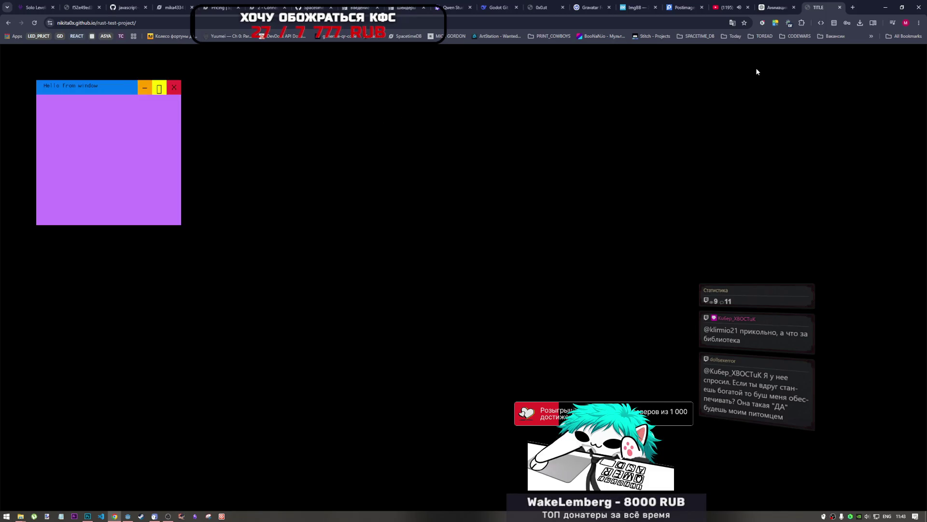
mouse_move(121, 88)
mouse_down()
mouse_move(308, 120)
mouse_move(420, 170)
mouse_up()
mouse_move(490, 194)
mouse_down()
mouse_move(533, 181)
mouse_move(531, 205)
mouse_up()
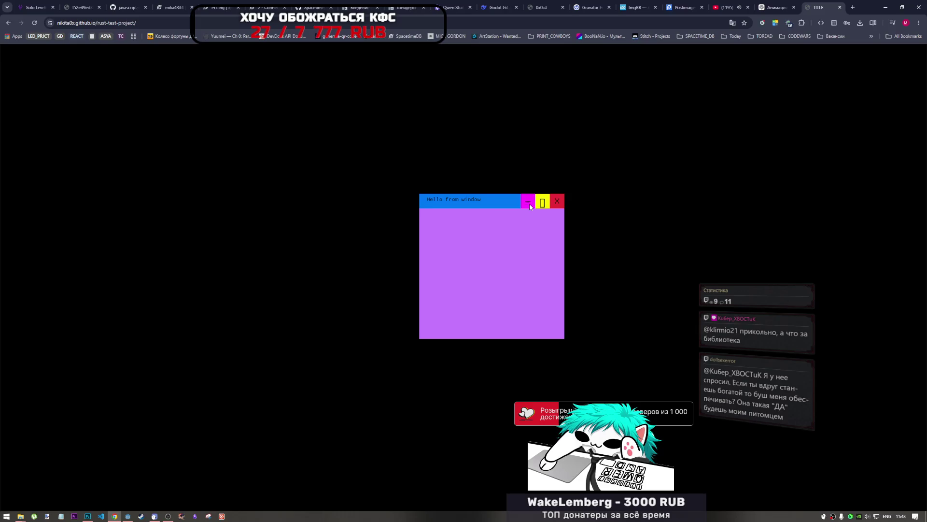
click(541, 204)
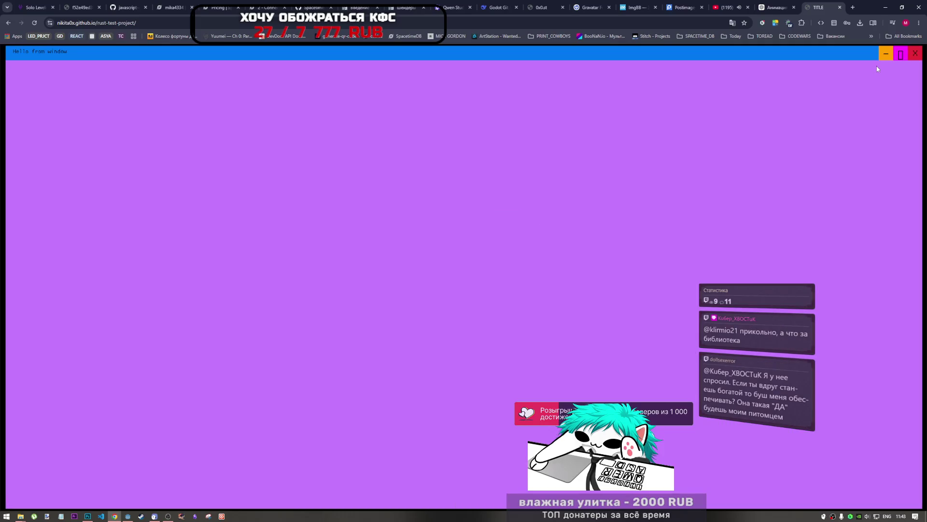
click(906, 54)
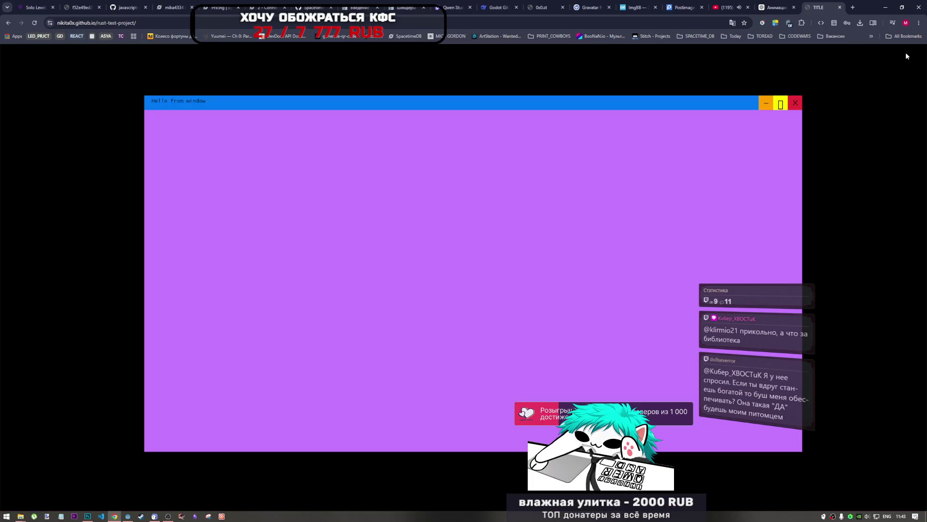
click(905, 54)
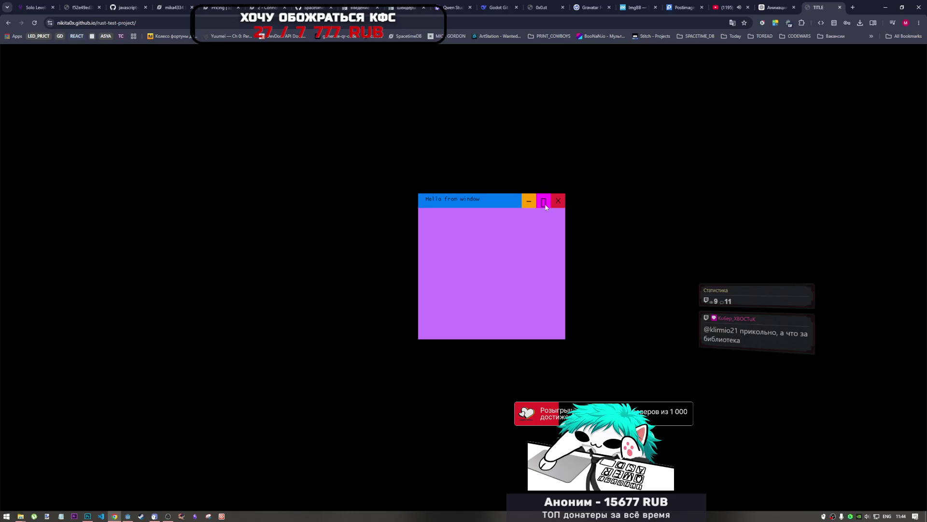
click(545, 205)
click(899, 54)
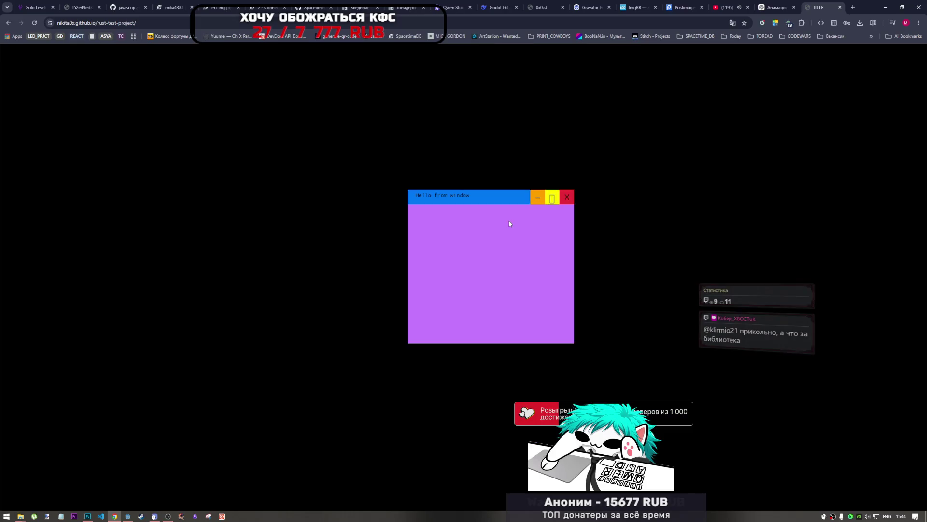
click(543, 201)
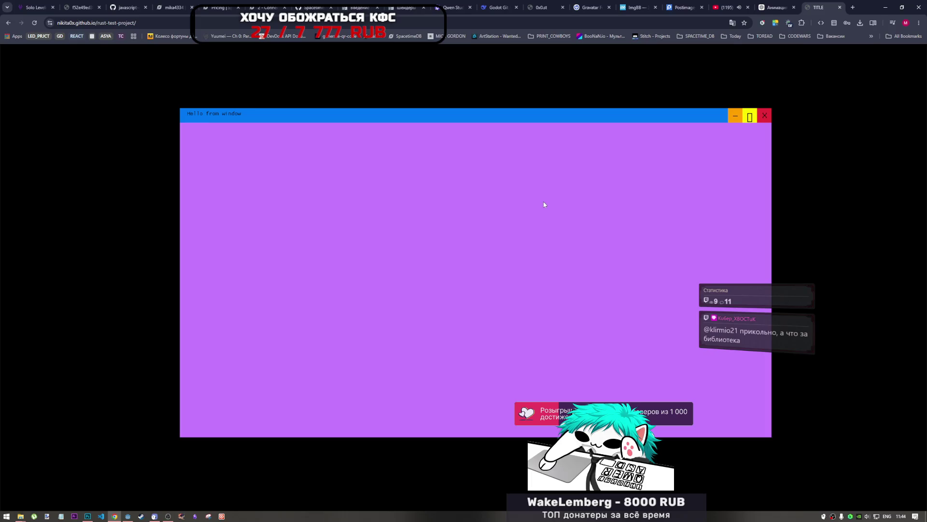
click(750, 116)
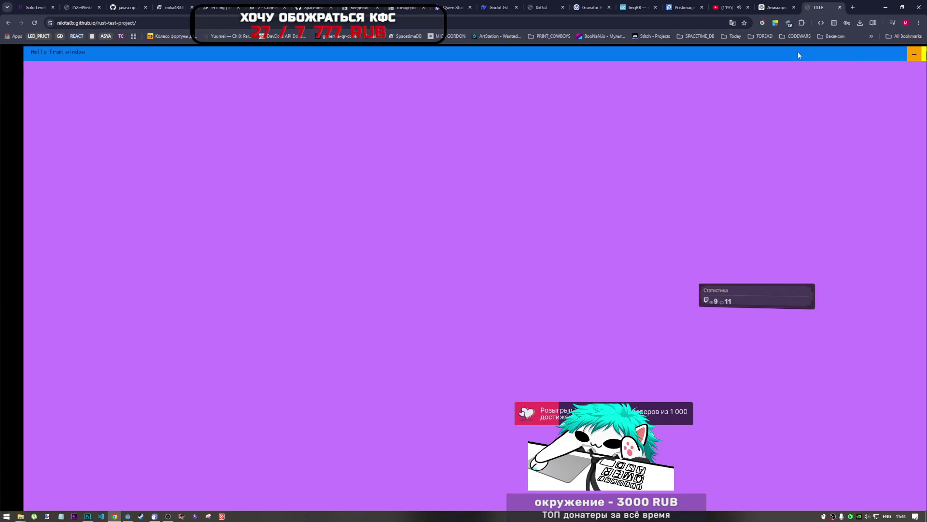
mouse_move(798, 52)
mouse_down()
mouse_move(761, 55)
mouse_move(527, 192)
mouse_up()
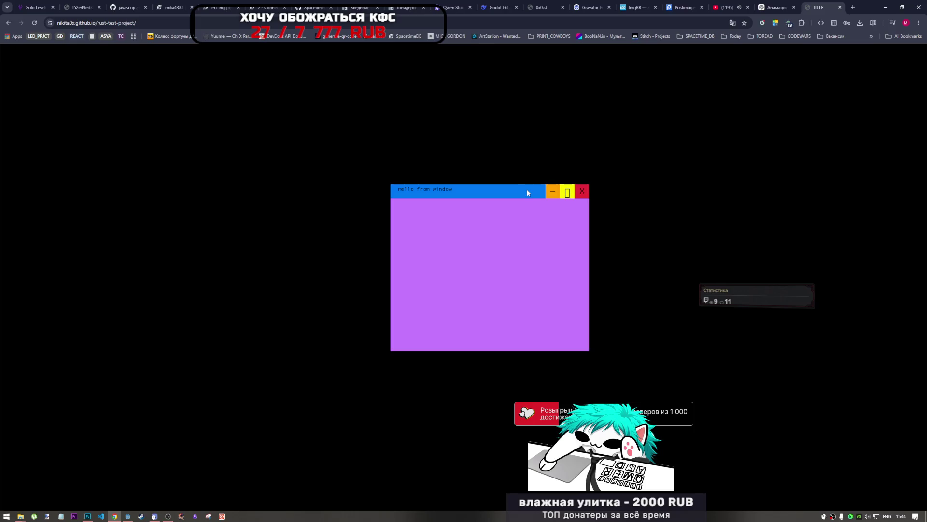
double_click(526, 193)
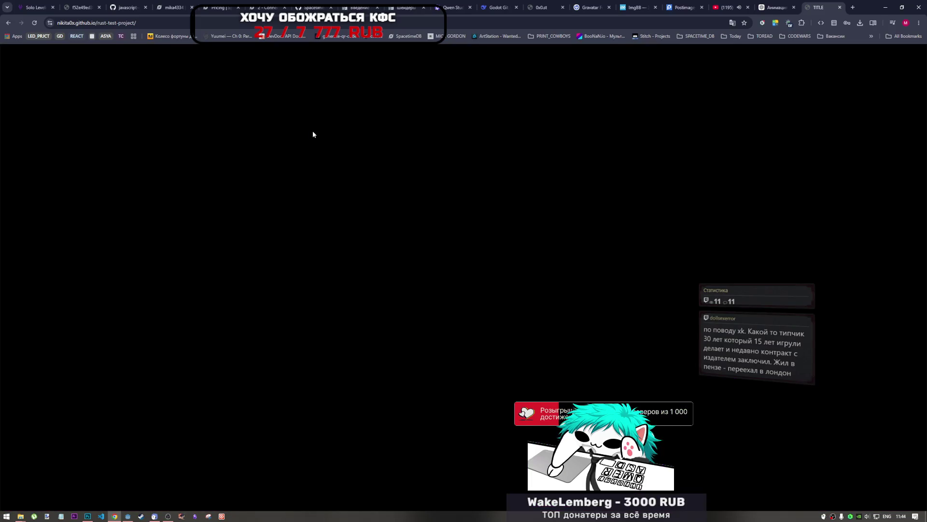
click(34, 22)
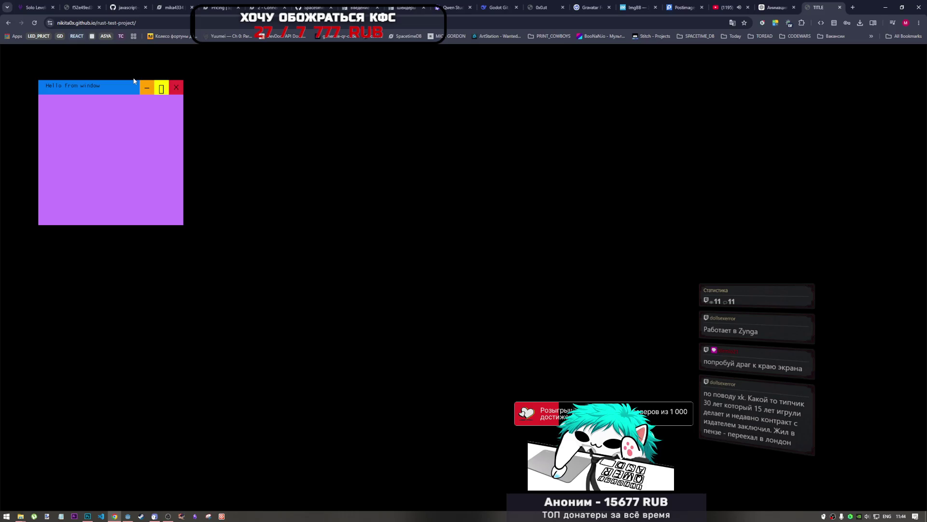
Snap the "Hello from window" window to the left edge, then across the top half.
drag(134, 80, 44, 138)
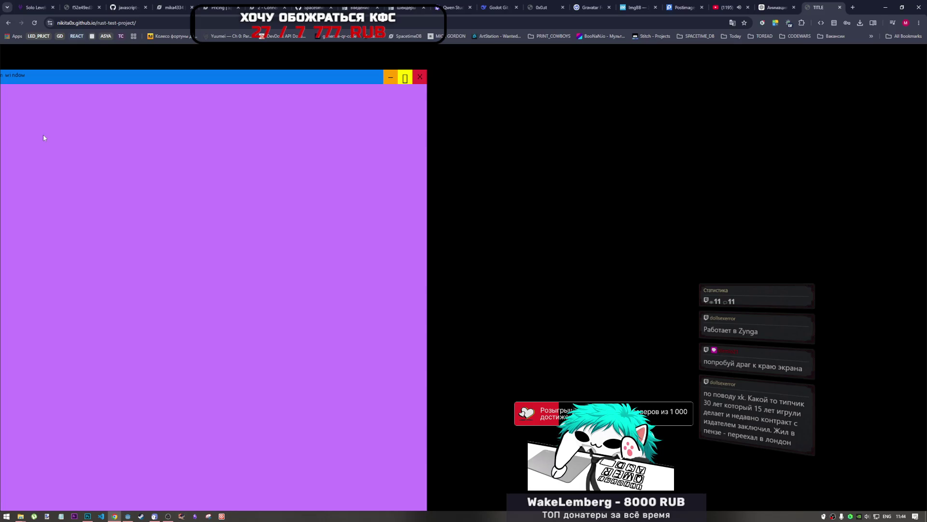
drag(43, 137, 1, 46)
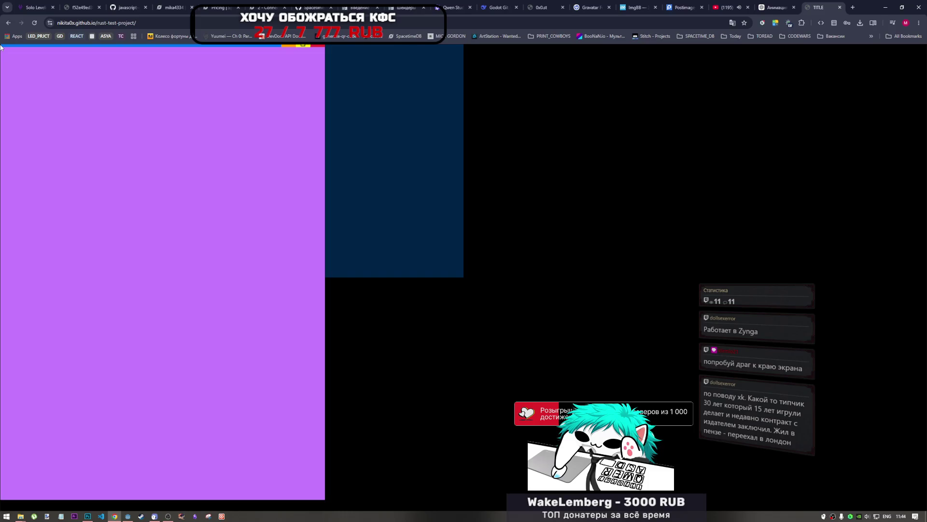
drag(1, 46, 2, 48)
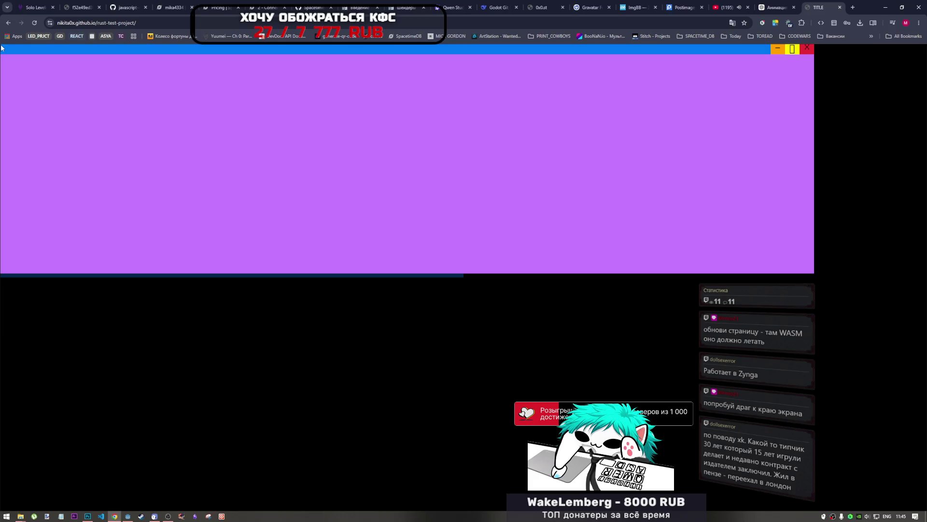
Pull the window out of its snap, restore its small size, and place it centrally.
drag(1, 47, 293, 318)
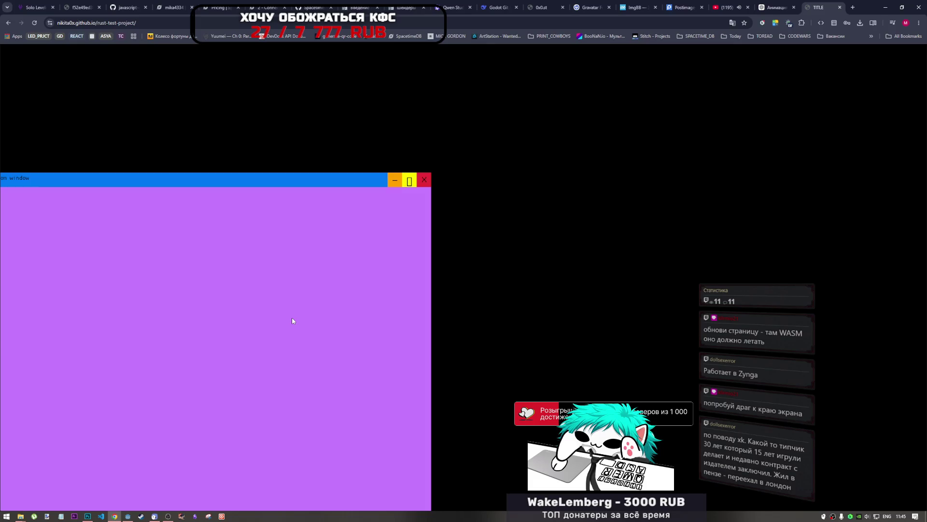
drag(277, 178, 273, 140)
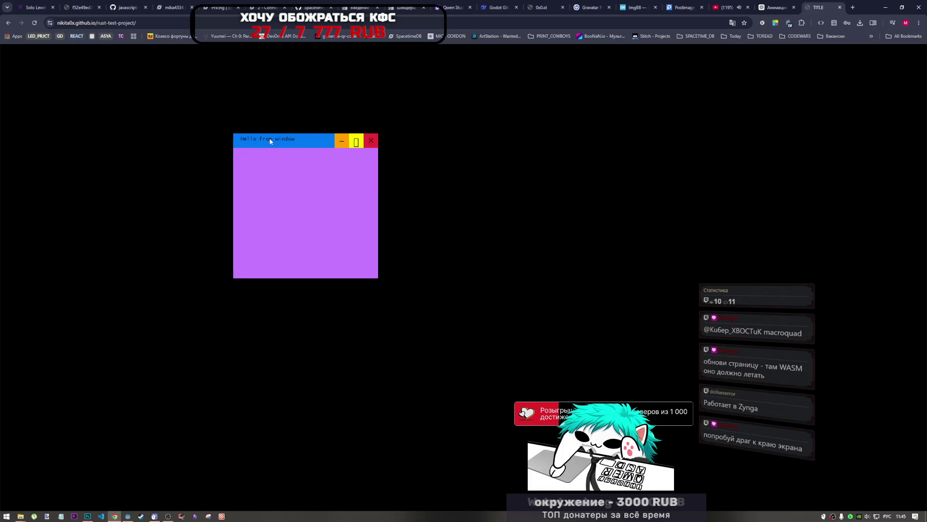
key(alt+shift)
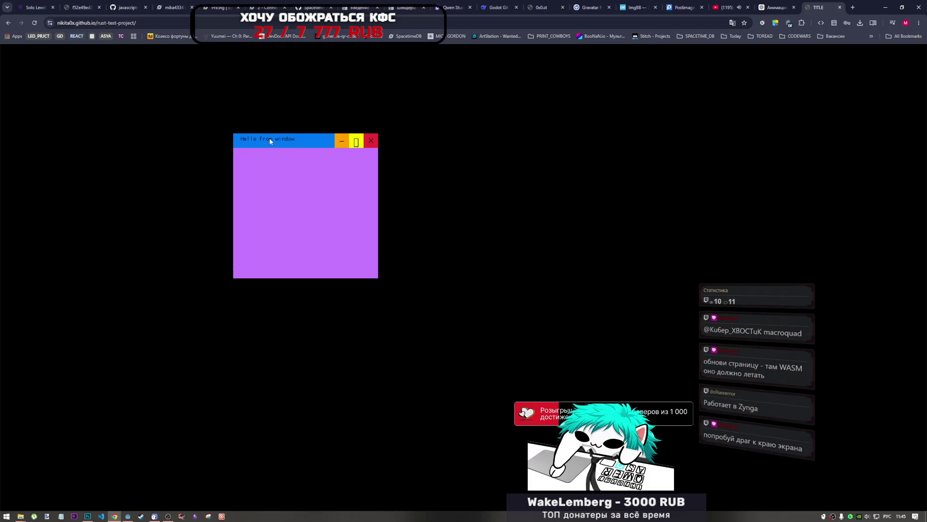
drag(270, 140, 421, 289)
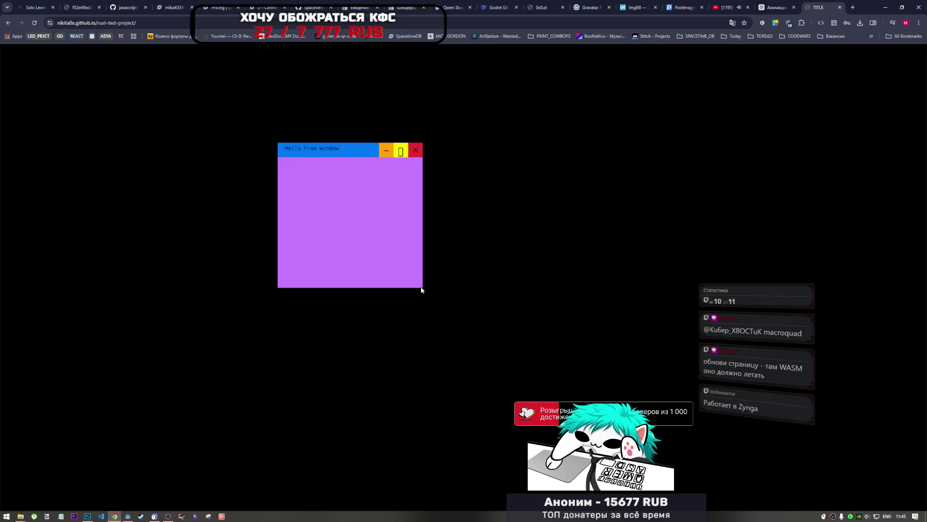
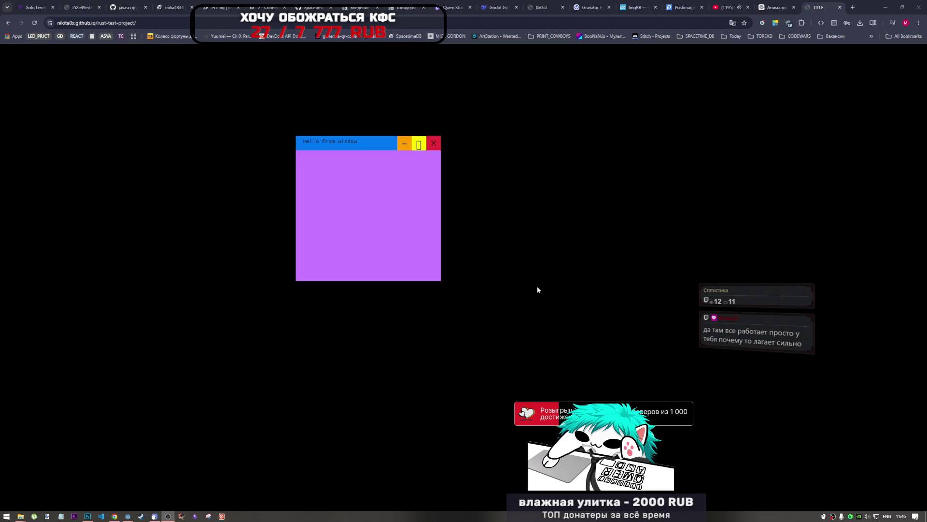
Drag the purple 'Hello from window' panel to the left, the top centre, then the top-left corner.
click(558, 239)
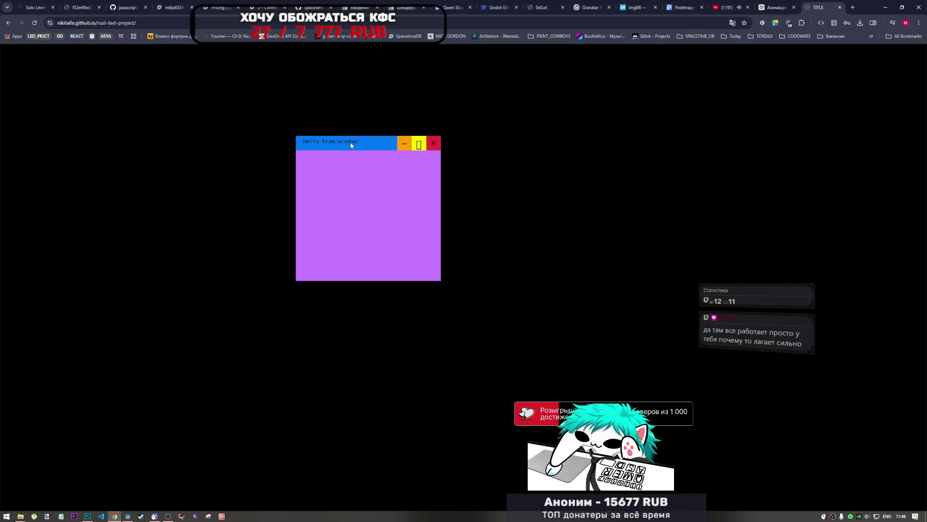
mouse_move(351, 144)
mouse_down()
mouse_move(312, 207)
mouse_move(112, 128)
mouse_move(59, 62)
mouse_move(25, 50)
mouse_move(14, 59)
mouse_move(118, 133)
mouse_move(253, 186)
mouse_up()
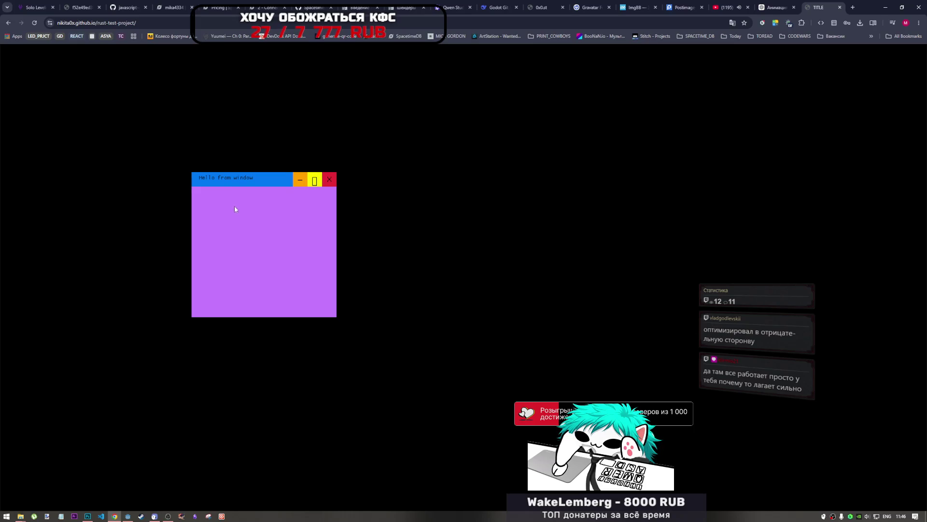
mouse_move(253, 180)
mouse_down()
mouse_move(491, 68)
mouse_move(495, 48)
mouse_move(470, 111)
mouse_up()
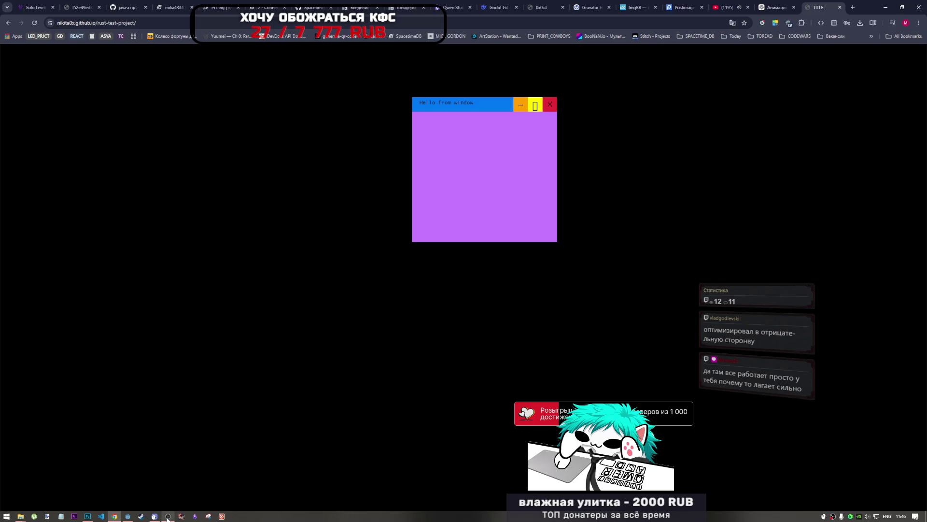
click(167, 503)
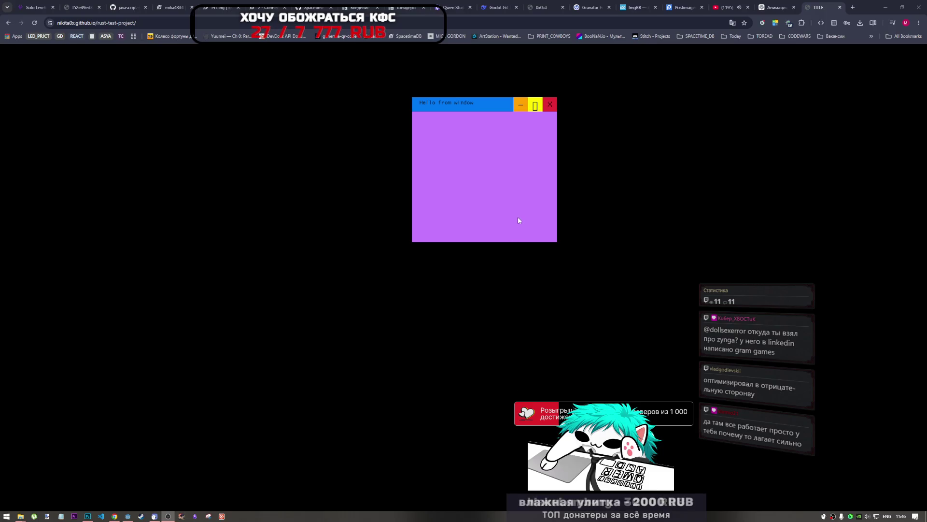
click(529, 221)
mouse_move(427, 114)
mouse_down()
mouse_move(177, 161)
mouse_move(230, 155)
mouse_up()
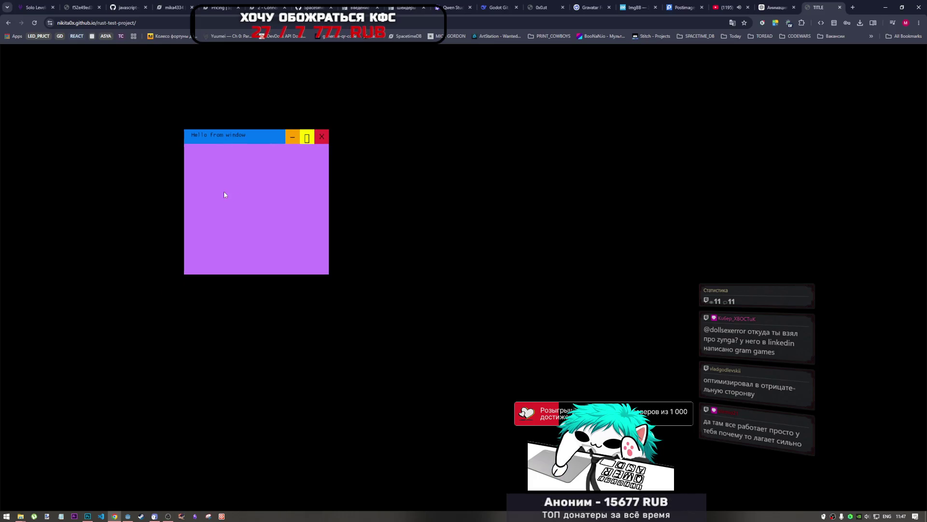
mouse_move(224, 191)
mouse_down()
mouse_move(159, 145)
mouse_move(75, 123)
mouse_move(82, 82)
mouse_move(316, 149)
mouse_move(203, 158)
mouse_move(324, 333)
mouse_move(359, 227)
mouse_move(1, 52)
mouse_up()
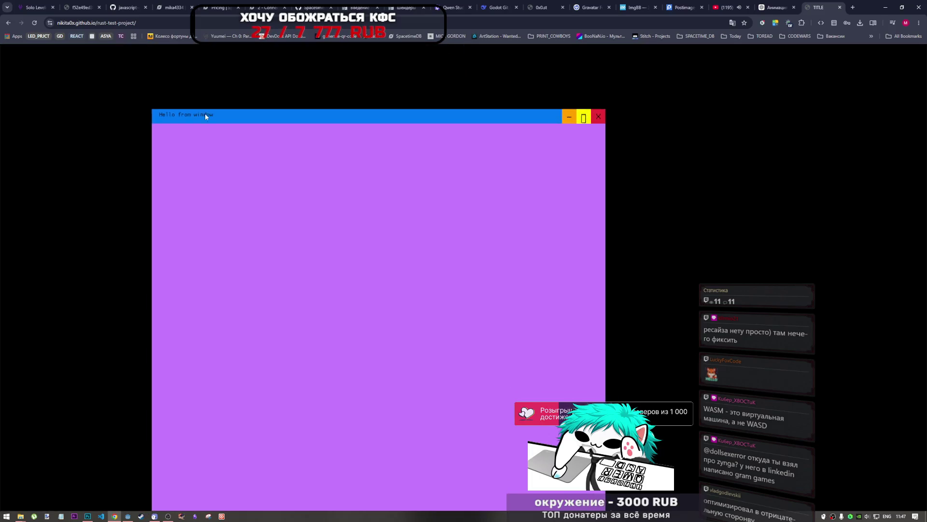
Move the panel out of full-screen, narrow it, then close it with its red button.
mouse_move(204, 115)
mouse_down()
mouse_move(201, 102)
mouse_move(276, 82)
mouse_move(142, 56)
mouse_move(282, 296)
mouse_move(221, 148)
mouse_up()
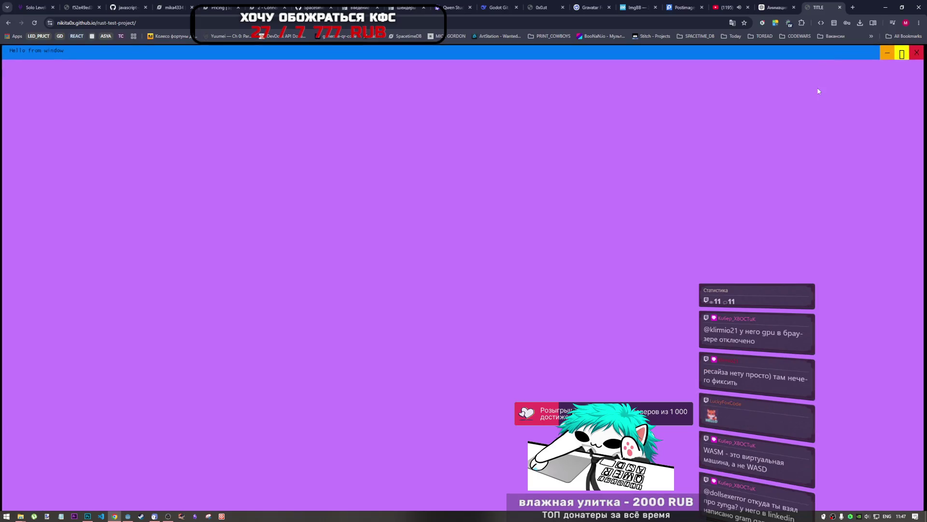
mouse_move(818, 92)
mouse_down()
mouse_move(735, 199)
mouse_move(597, 279)
mouse_move(622, 284)
mouse_move(574, 207)
mouse_move(541, 176)
mouse_move(550, 201)
mouse_up()
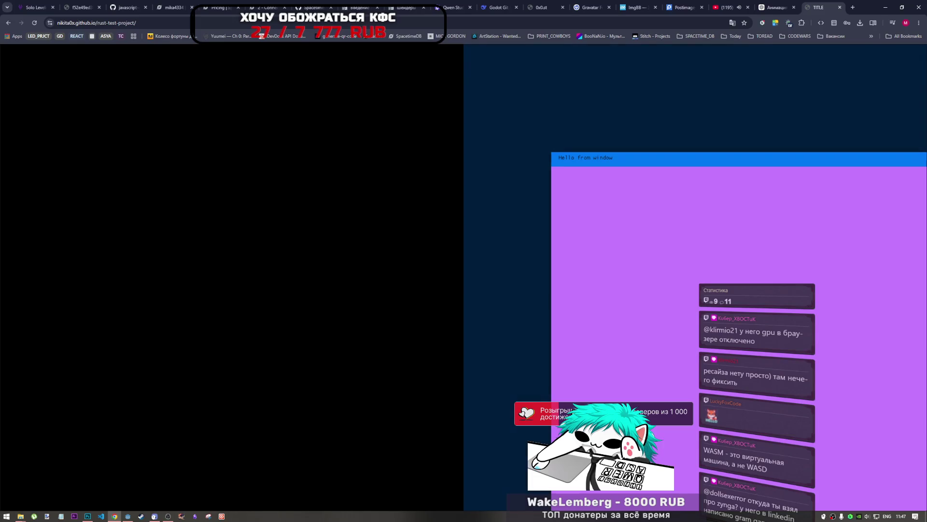
mouse_move(915, 97)
mouse_down()
mouse_move(773, 58)
mouse_move(153, 103)
mouse_move(1, 23)
mouse_up()
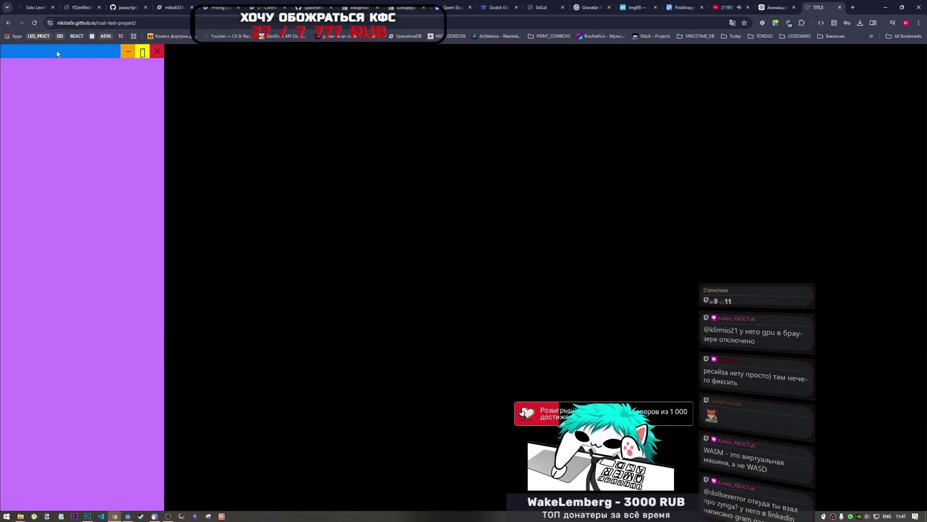
mouse_move(2, 52)
mouse_down()
mouse_move(11, 63)
mouse_move(1, 51)
mouse_move(337, 54)
mouse_up()
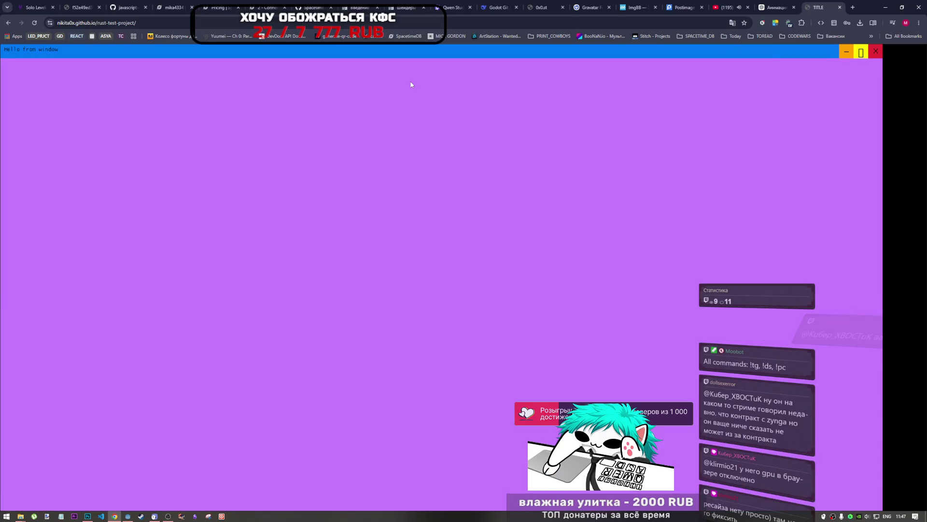
mouse_move(317, 56)
mouse_down()
mouse_move(371, 99)
mouse_move(110, 51)
mouse_move(1, 58)
mouse_move(853, 119)
mouse_up()
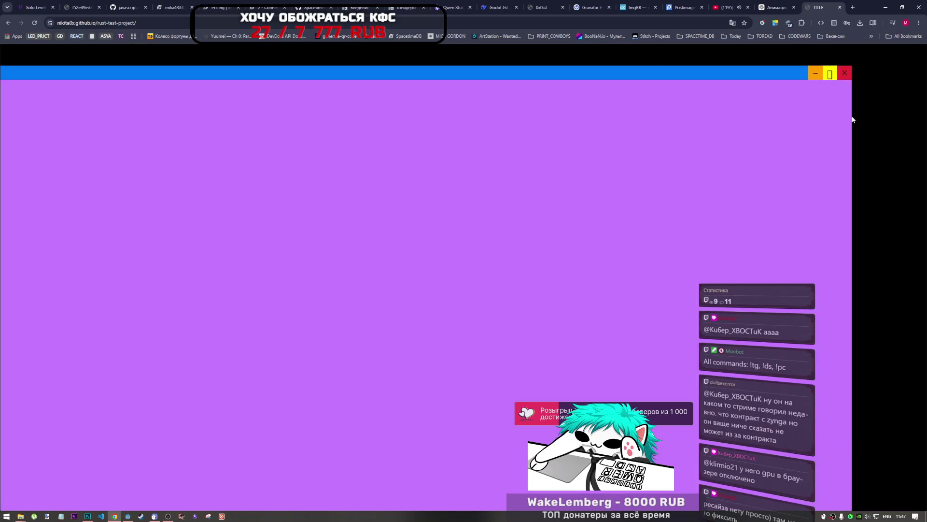
click(844, 76)
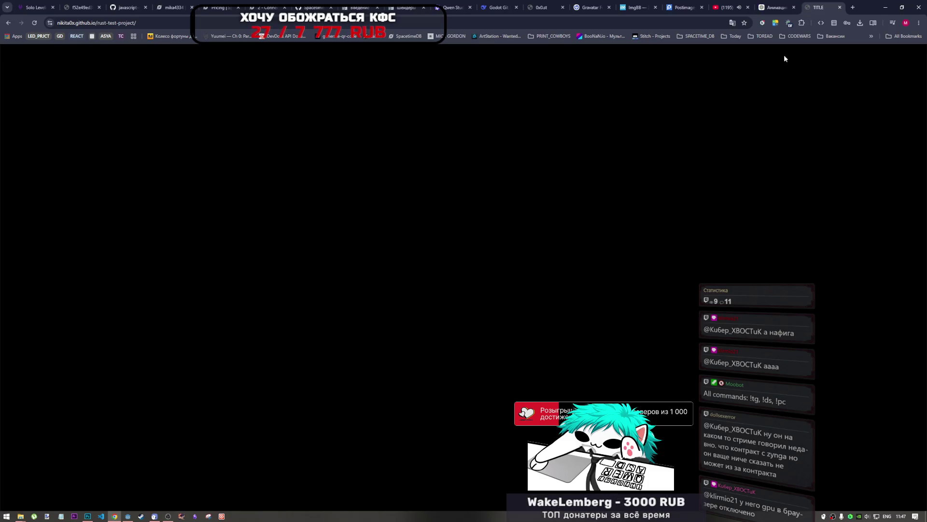
Close the demo tab, switch to the 'Tiny Frog' YouTube tab, and refocus Chrome.
click(839, 10)
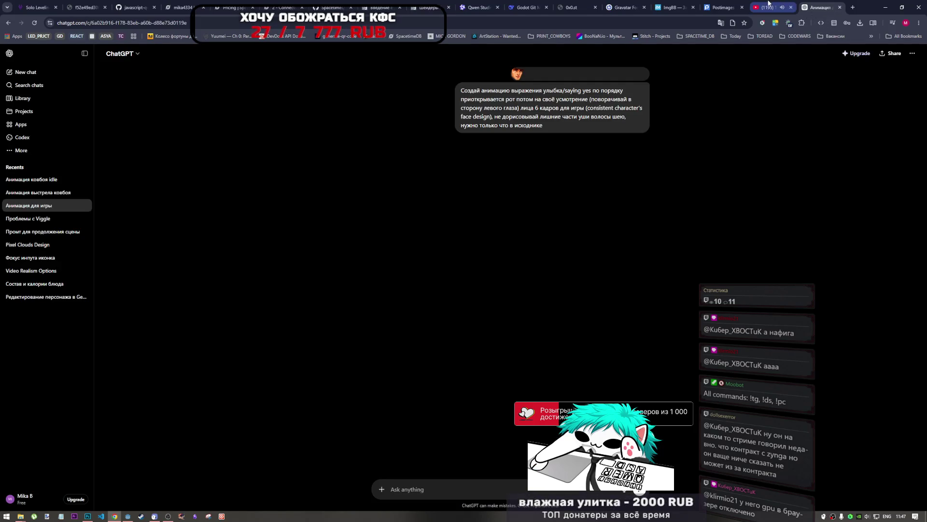
click(768, 6)
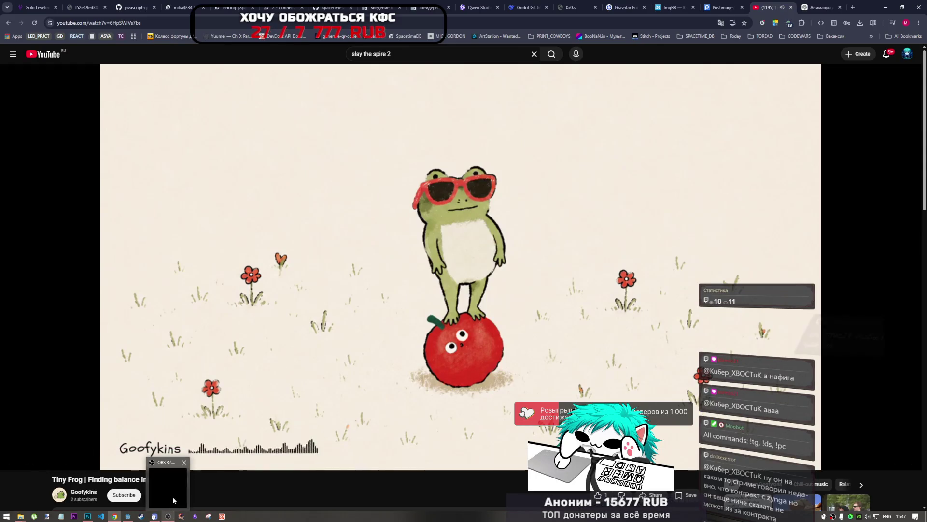
click(166, 515)
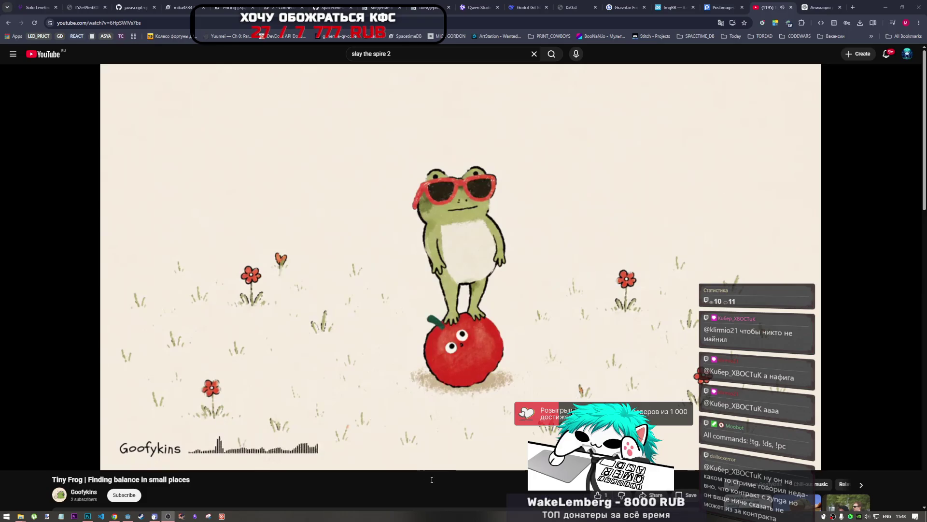
click(522, 491)
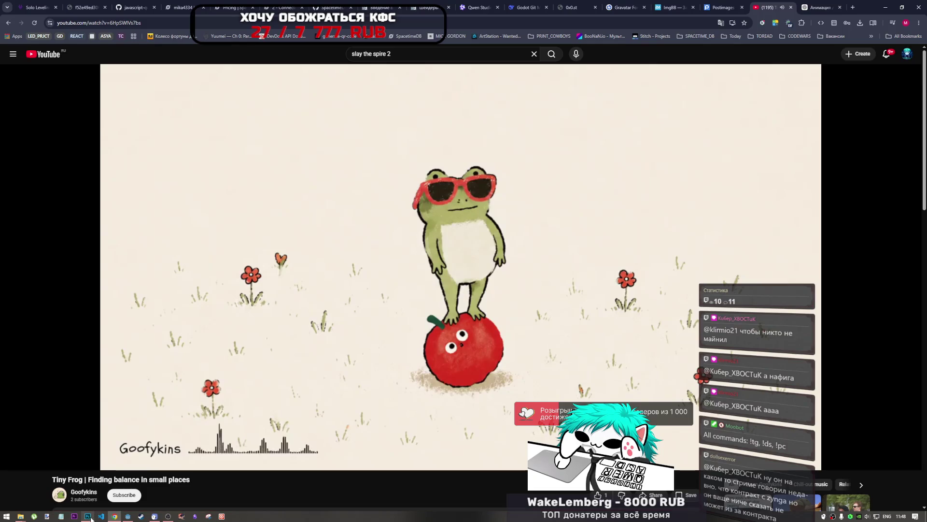
Bring char_anim.psd to the front from the taskbar and zoom out on the sprite strip.
mouse_move(88, 515)
click(91, 493)
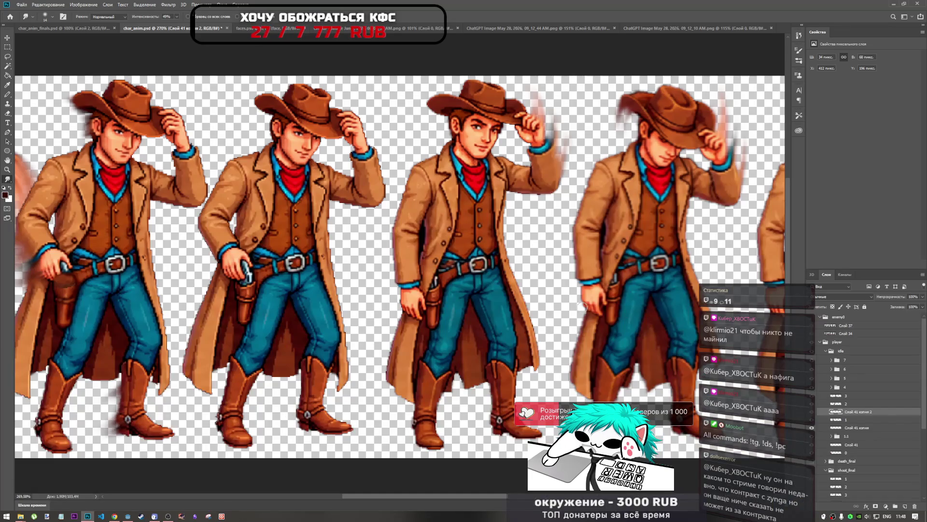
scroll(565, 297, down, 3)
scroll(506, 258, down, 1)
scroll(506, 258, up, 3)
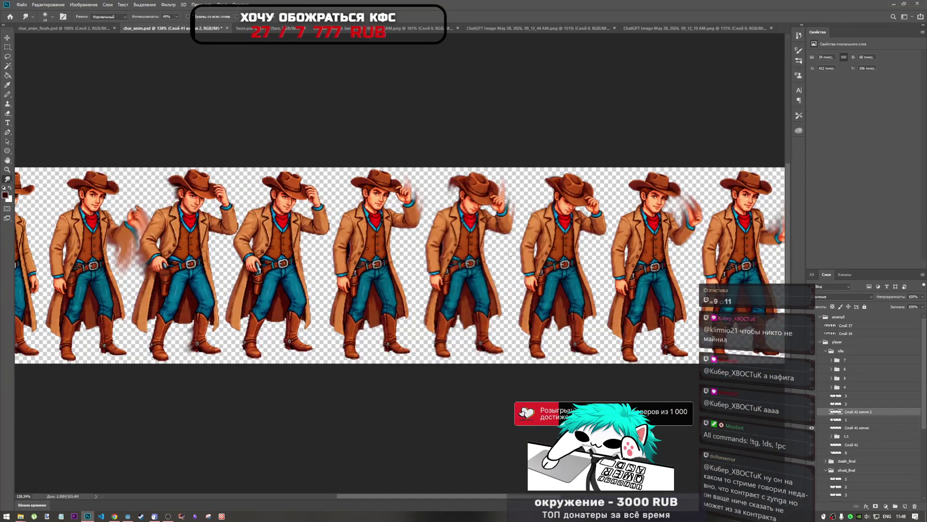
scroll(506, 258, down, 3)
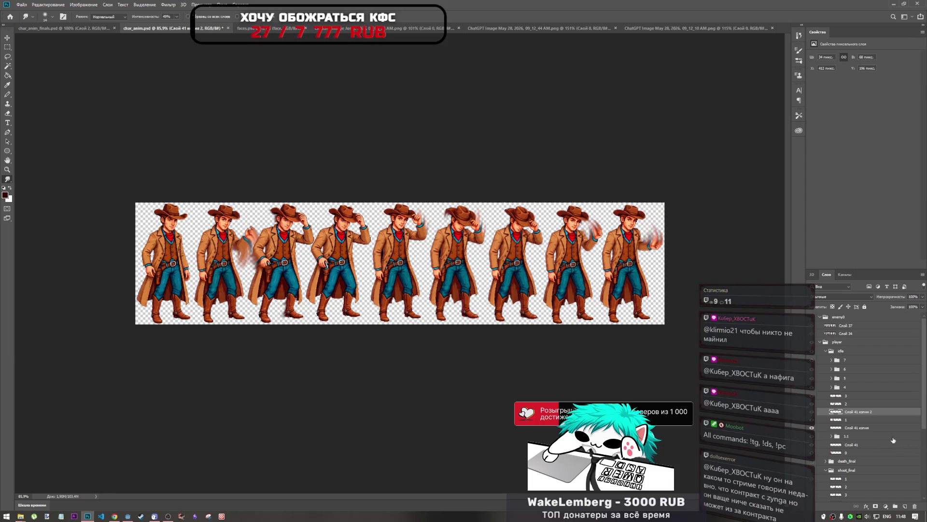
Toggle layer 2 and the Слой 41 копия 2 patch off and on to compare, then pick the Eraser.
click(817, 405)
click(812, 404)
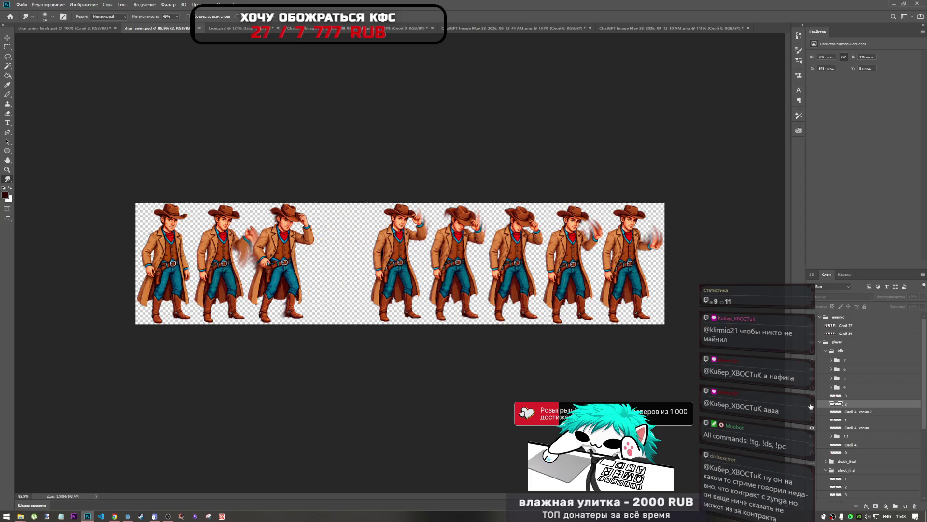
click(812, 404)
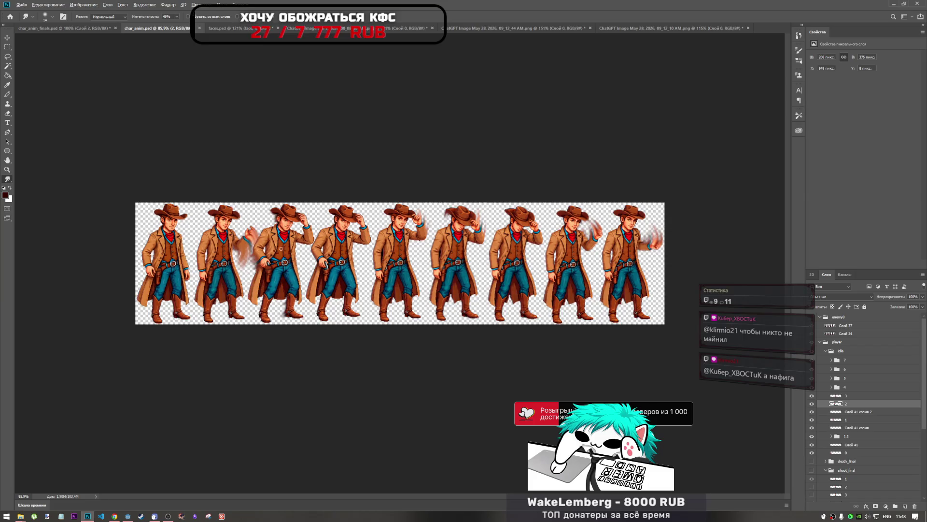
scroll(179, 269, up, 5)
scroll(179, 269, up, 4)
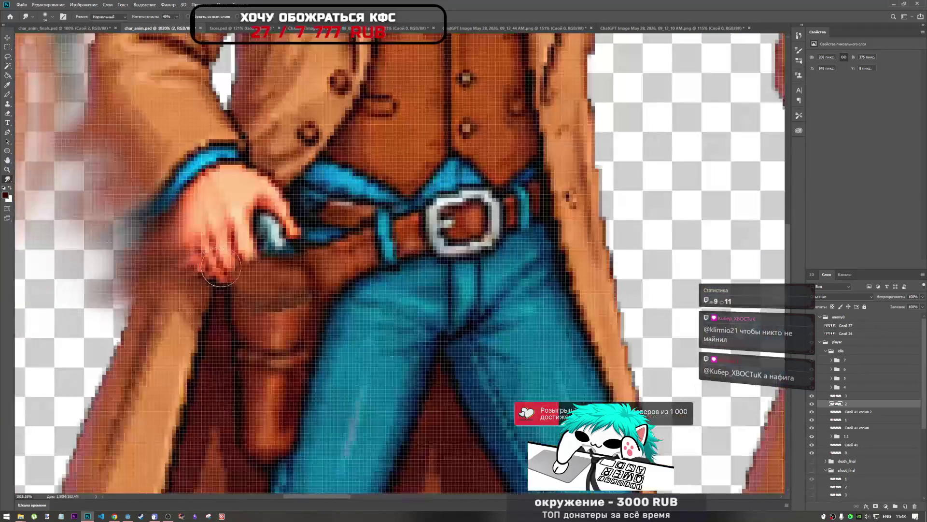
click(810, 414)
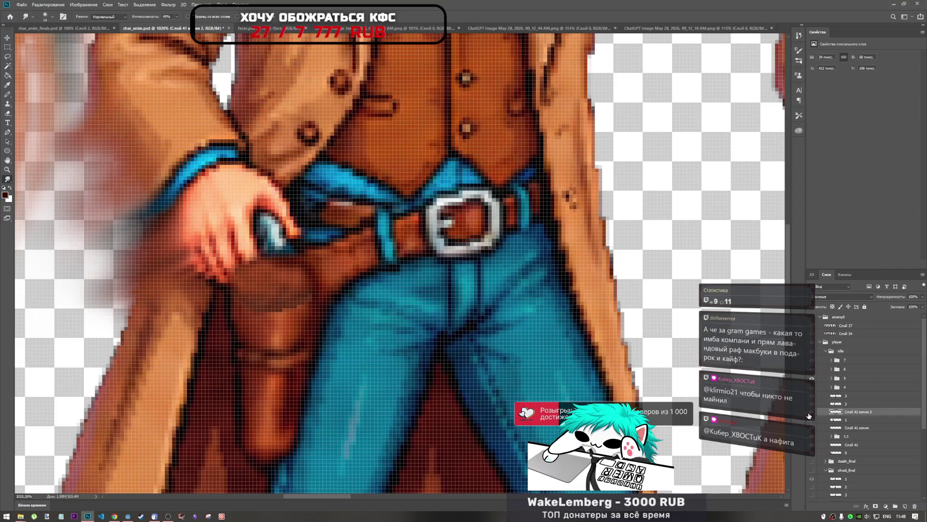
click(809, 415)
click(809, 415)
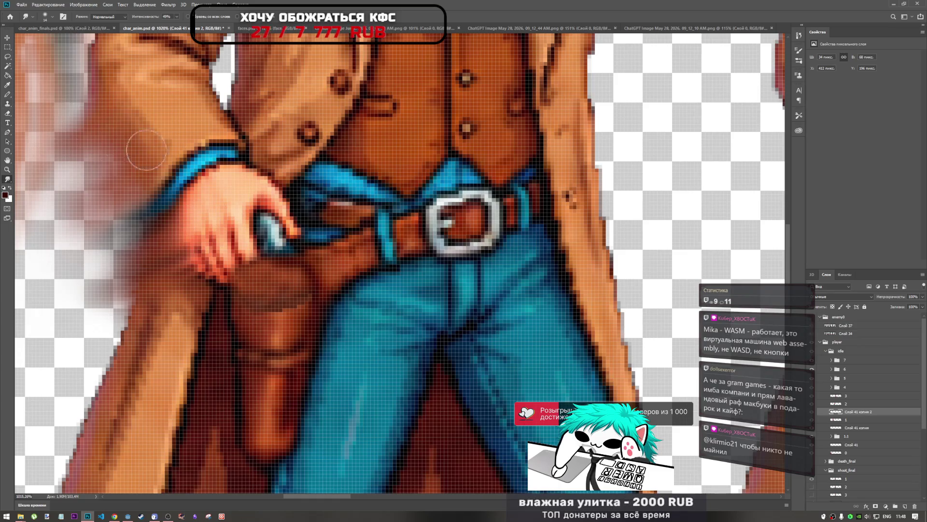
click(7, 114)
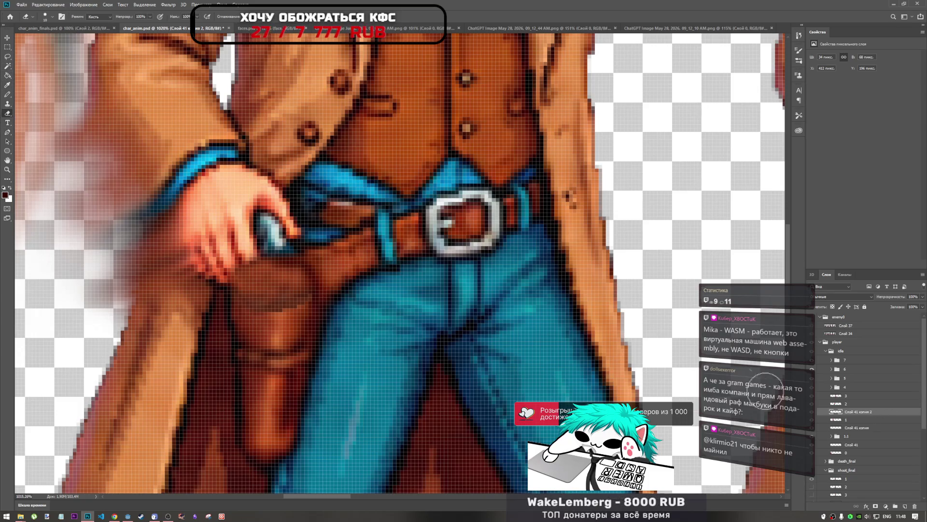
drag(256, 261, 229, 274)
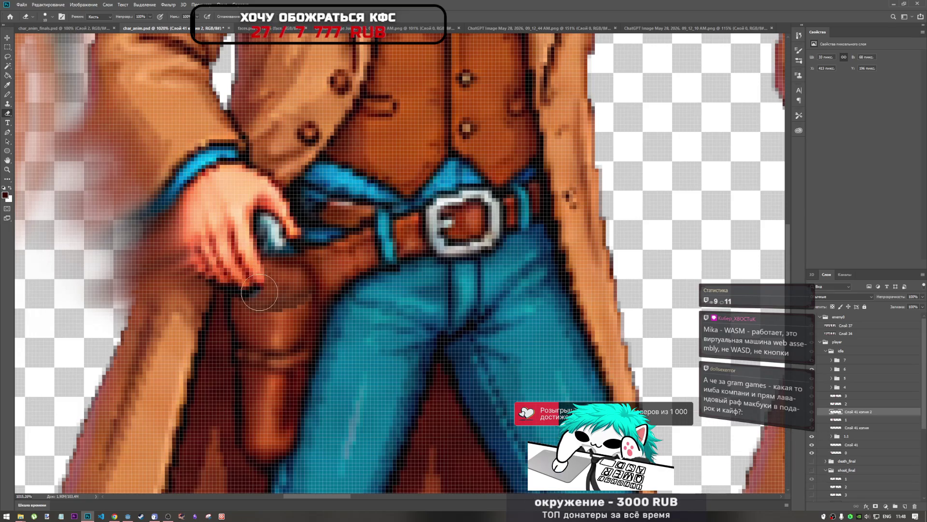
right_click(249, 279)
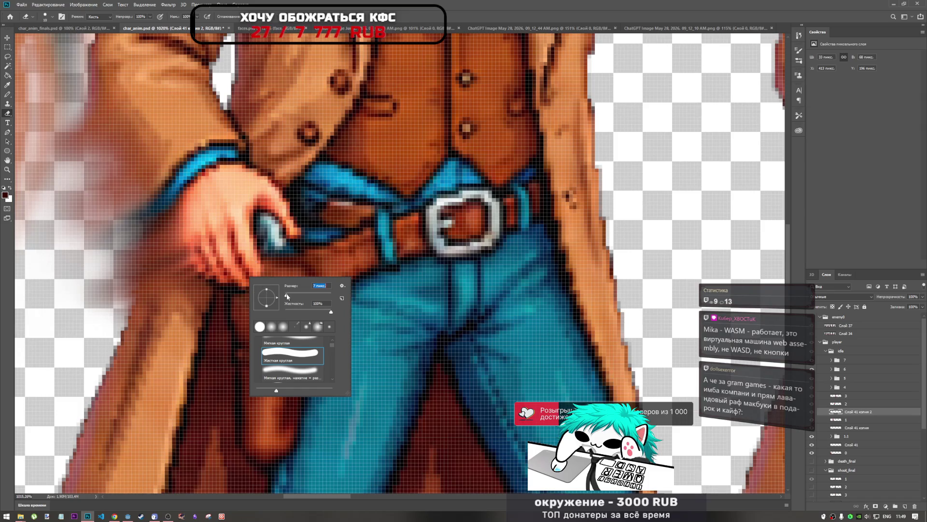
key(Return)
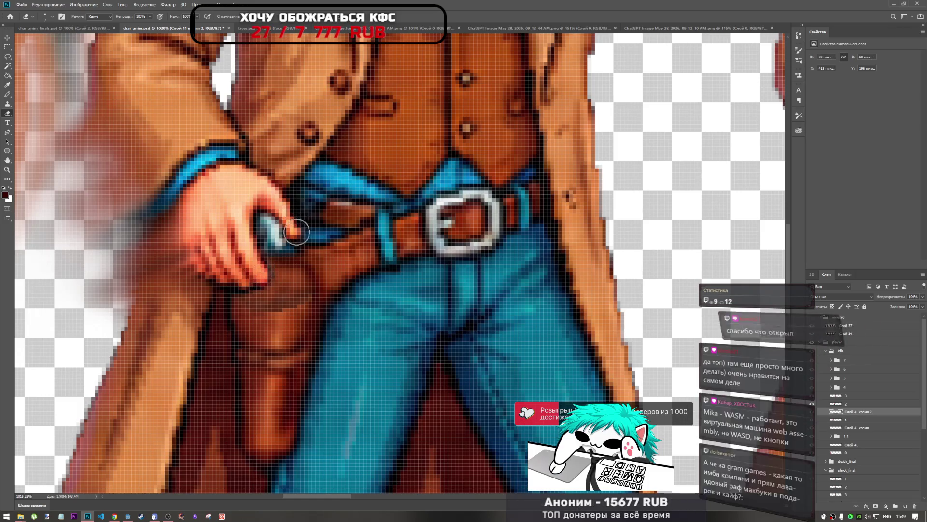
click(258, 238)
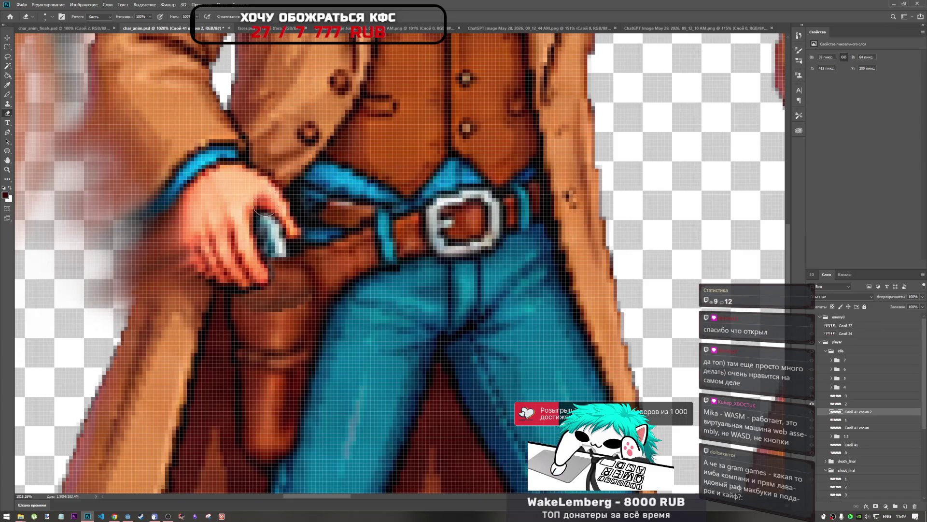
scroll(324, 231, down, 8)
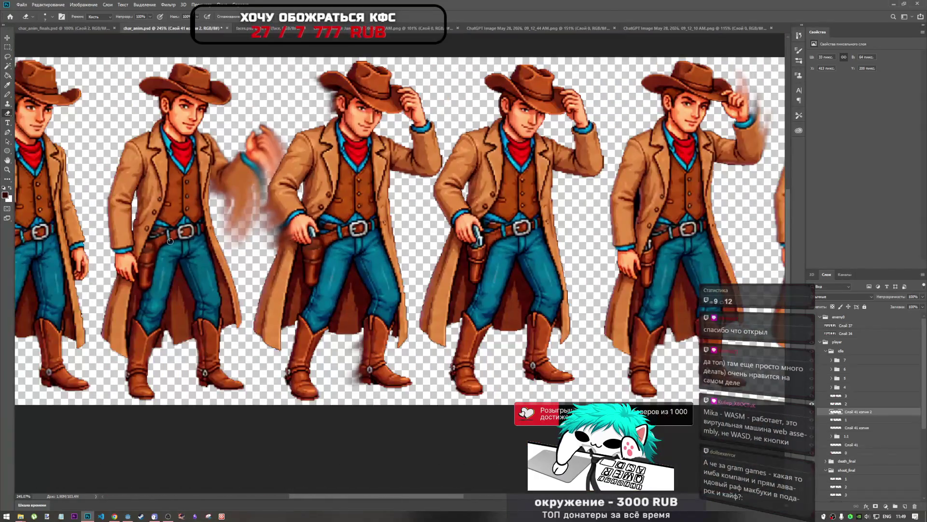
scroll(170, 240, up, 3)
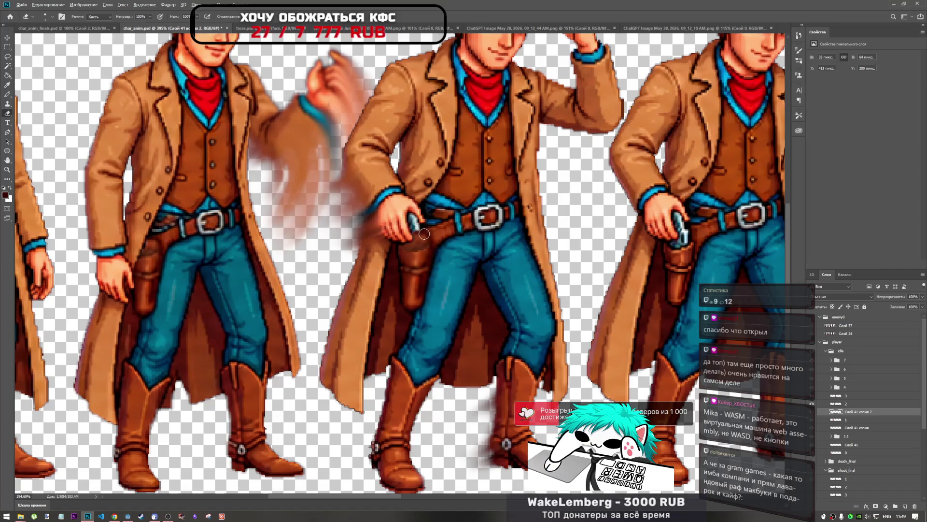
scroll(424, 234, up, 4)
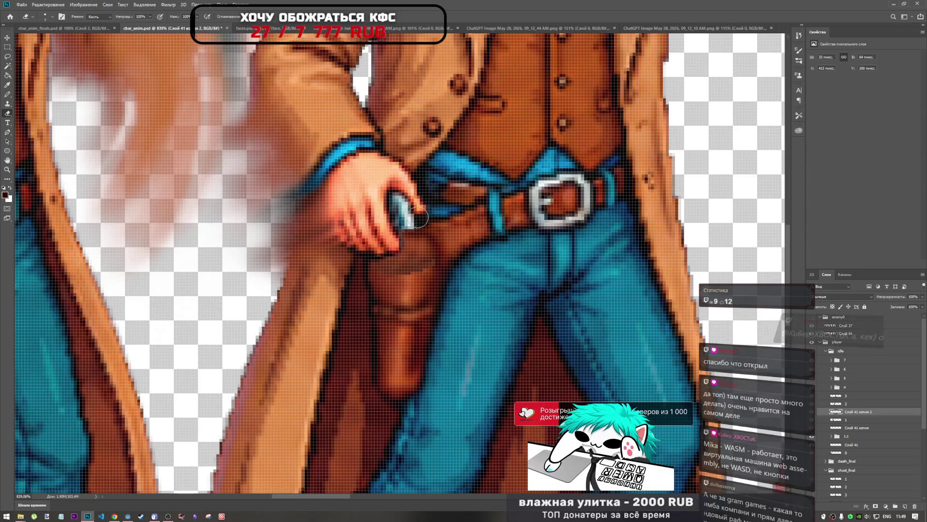
scroll(463, 203, down, 6)
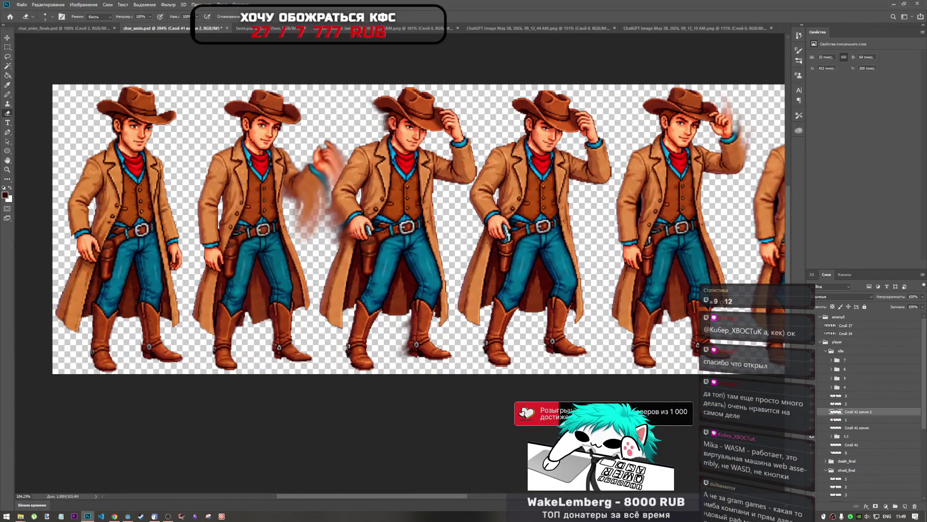
scroll(367, 248, up, 3)
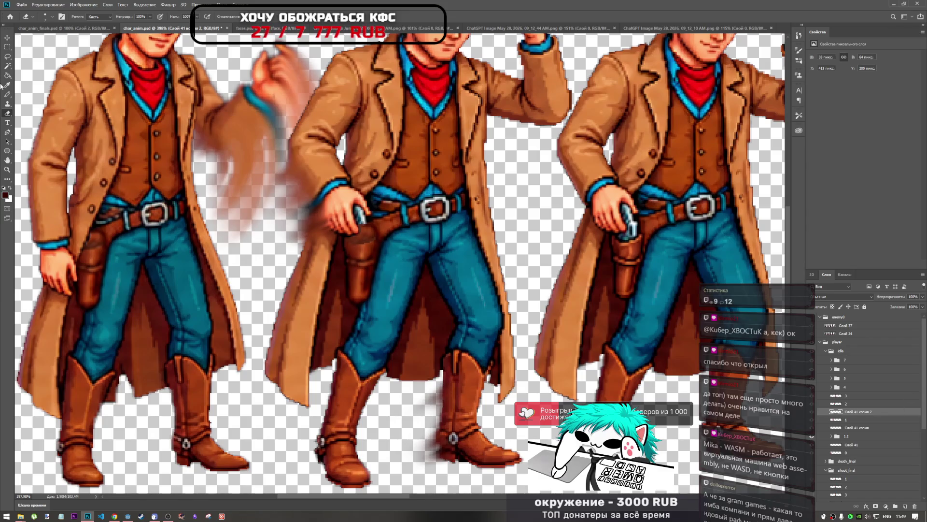
click(5, 95)
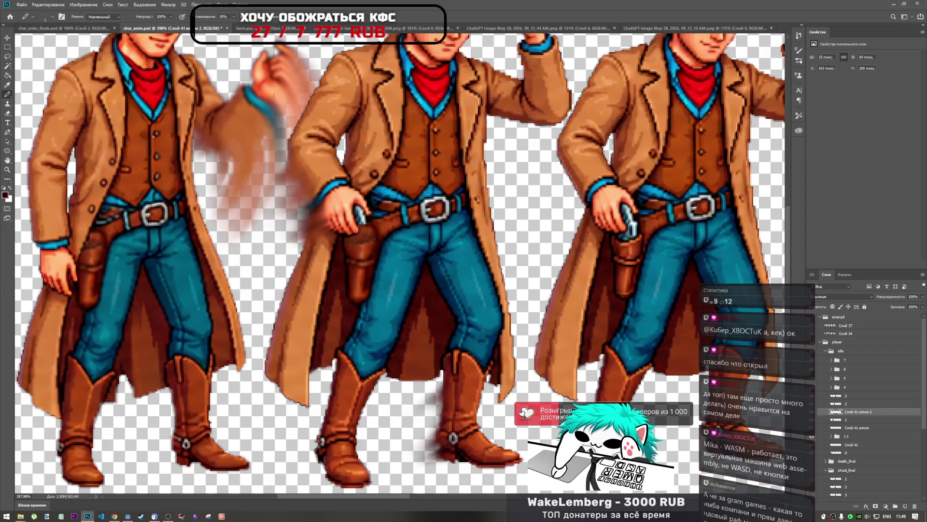
Swap the Pencil for the soft Brush tool and zoom around the sprite strip.
right_click(7, 94)
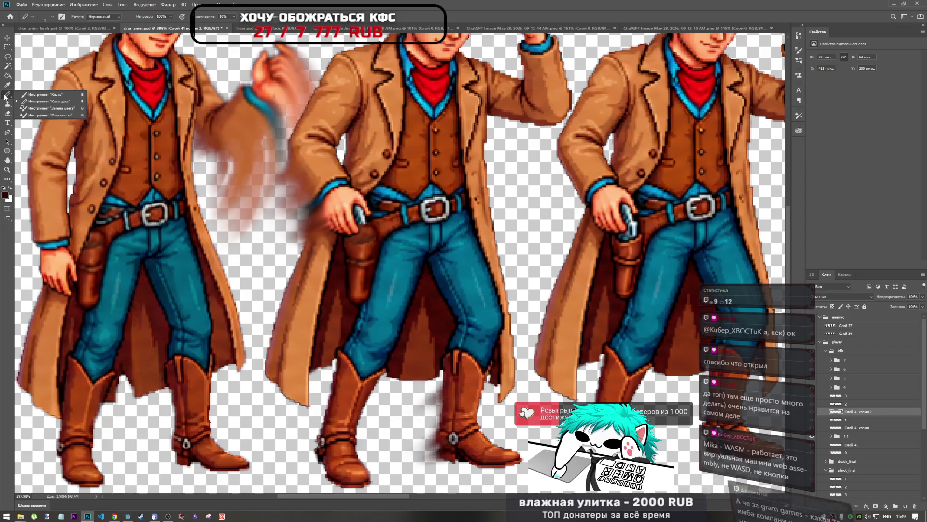
click(46, 99)
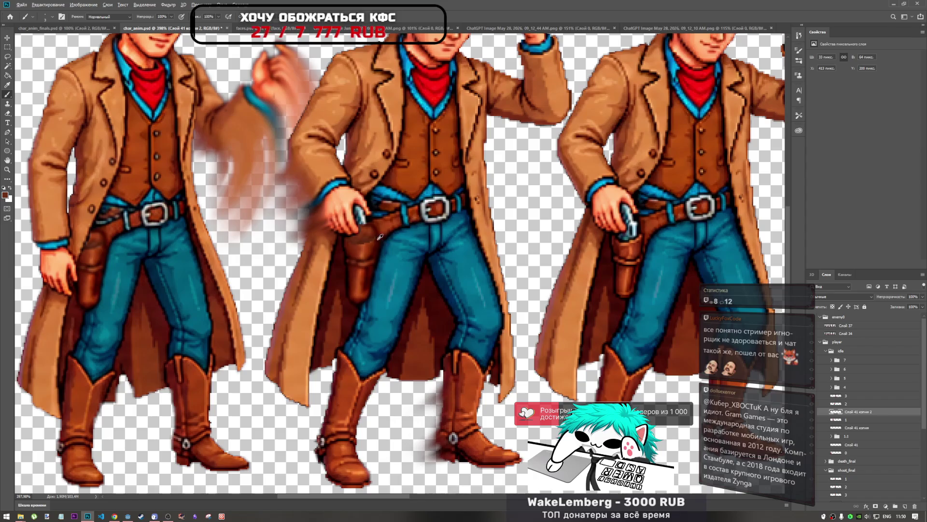
scroll(380, 236, up, 5)
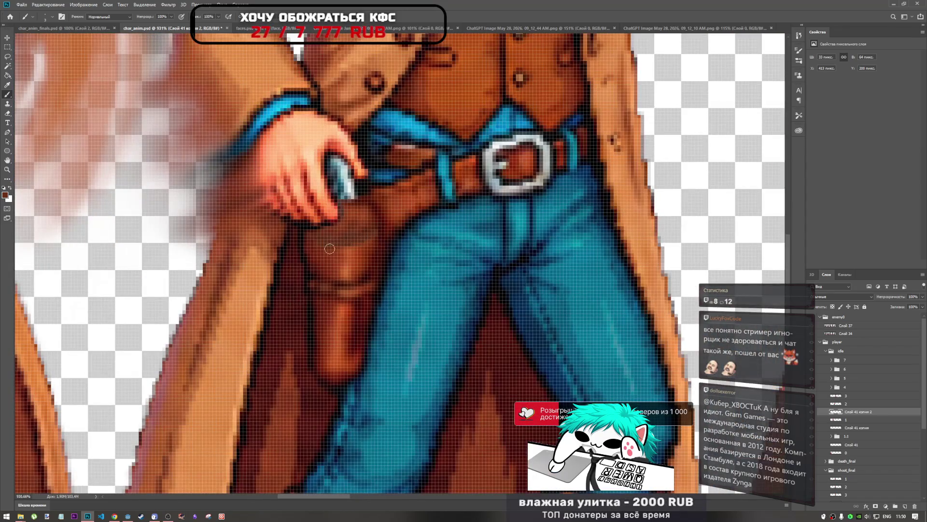
scroll(372, 246, down, 5)
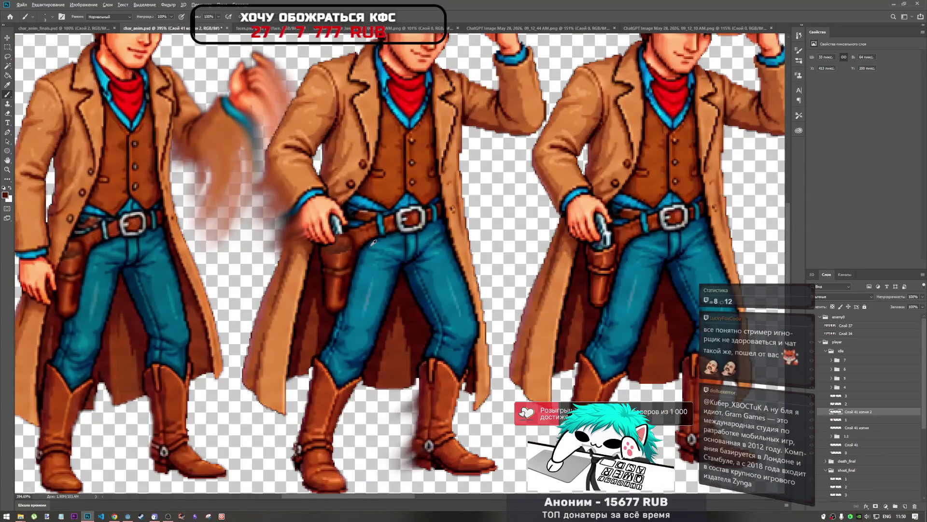
scroll(373, 242, up, 4)
scroll(418, 258, down, 3)
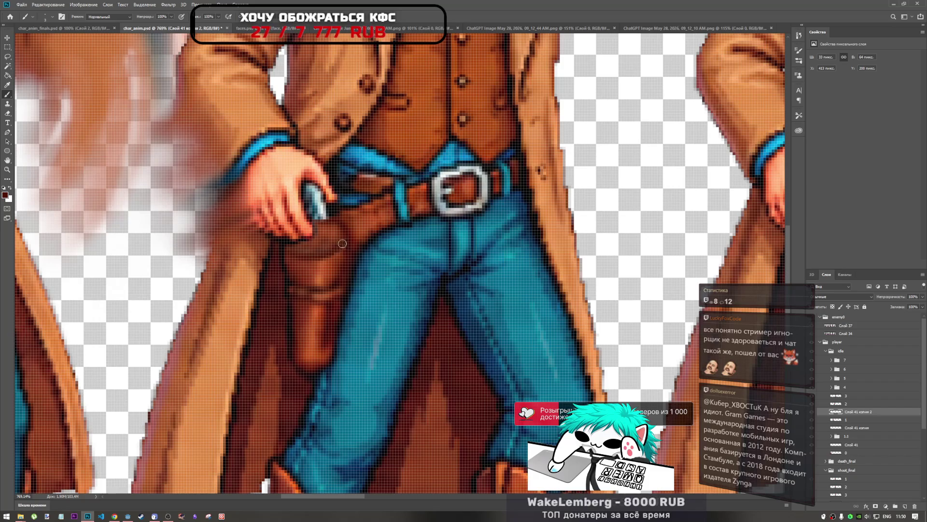
scroll(304, 265, down, 2)
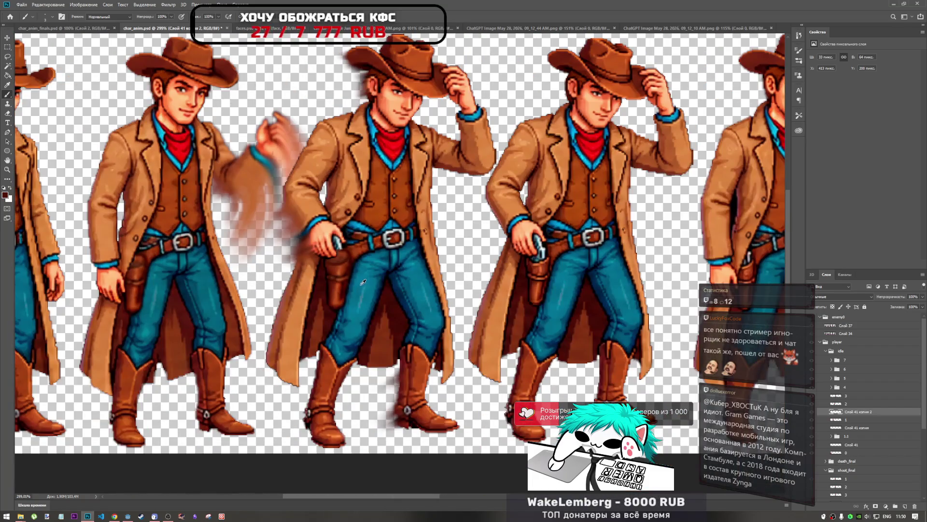
scroll(380, 274, up, 5)
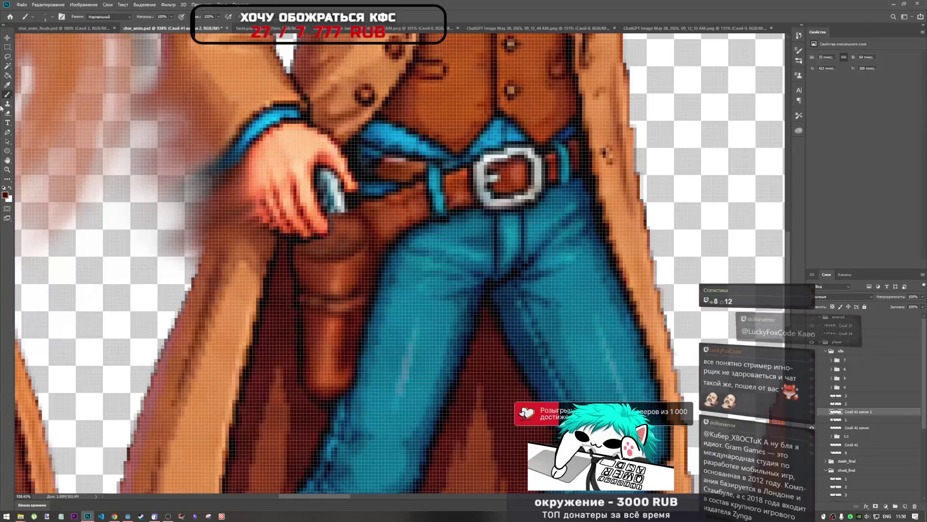
Choose the Blur tool from the Smudge group and shrink its brush to a small size.
click(8, 180)
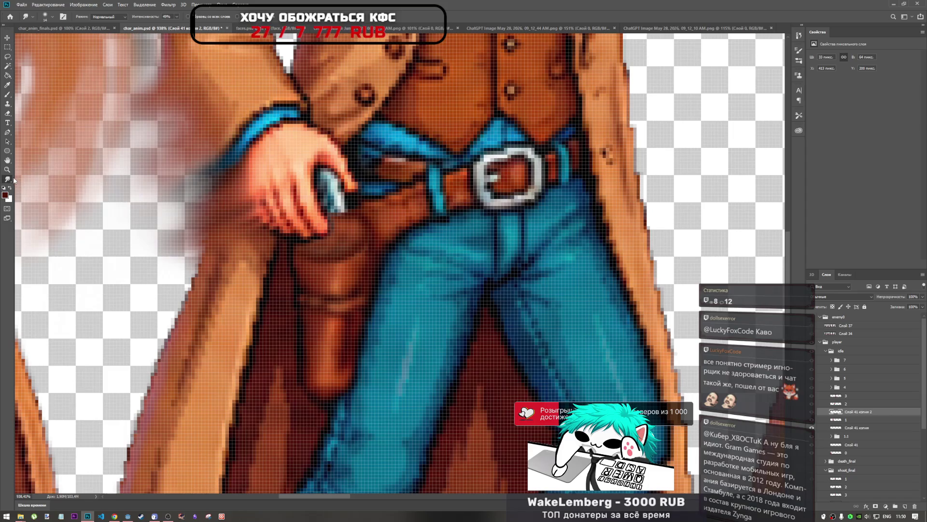
right_click(13, 180)
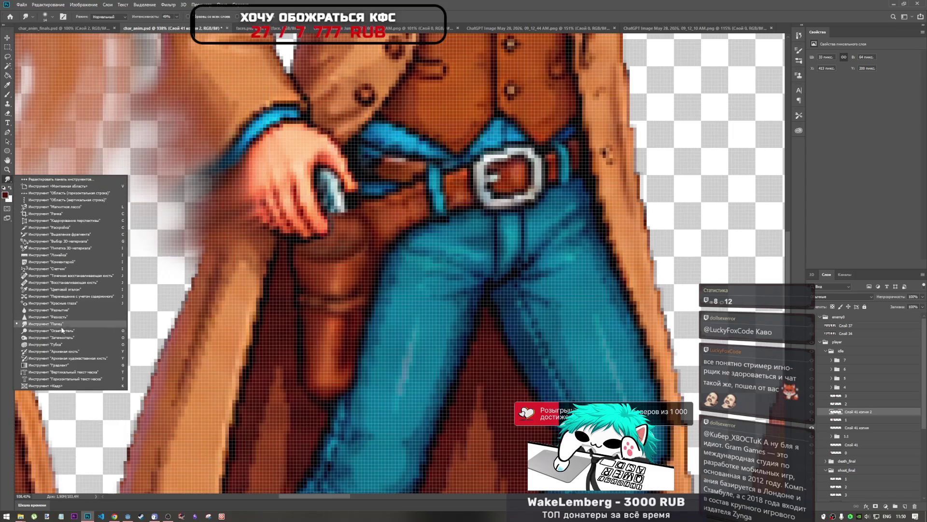
click(53, 309)
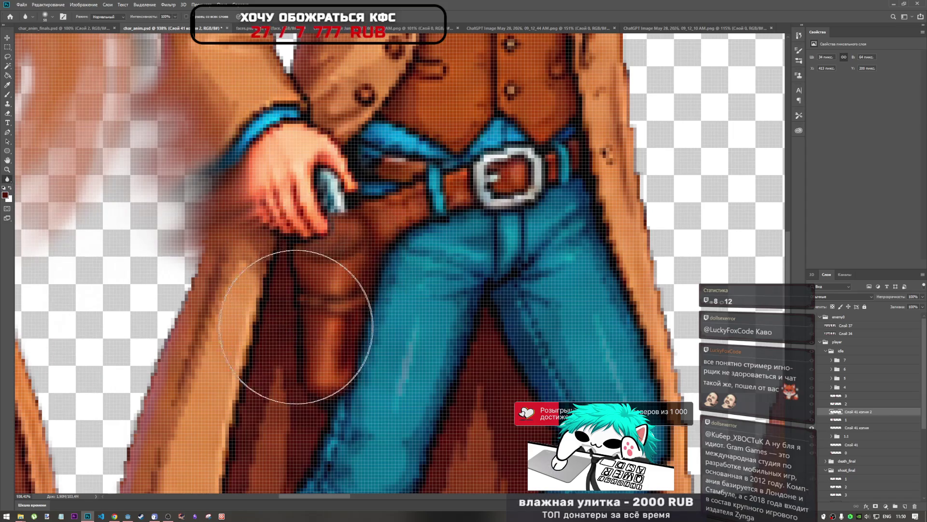
right_click(348, 259)
drag(381, 269, 371, 269)
click(338, 253)
scroll(338, 254, down, 3)
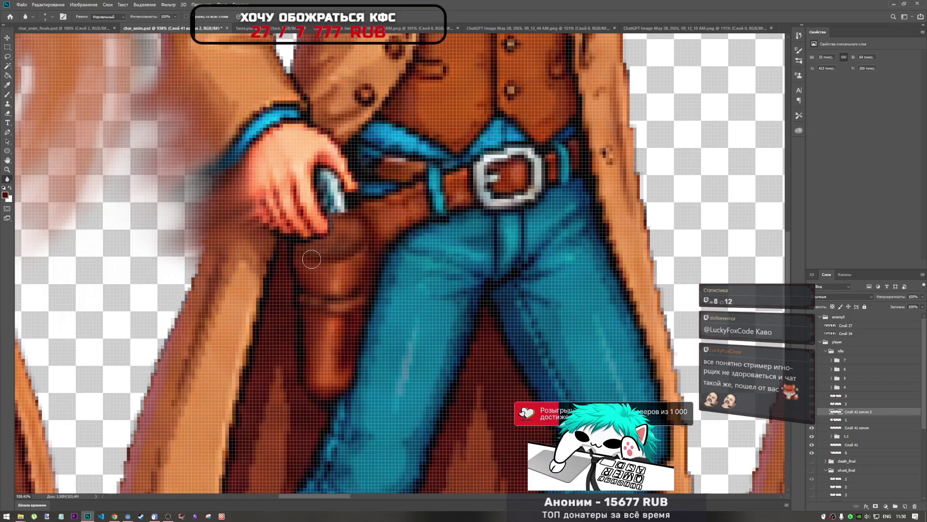
scroll(411, 264, up, 1)
scroll(411, 265, down, 5)
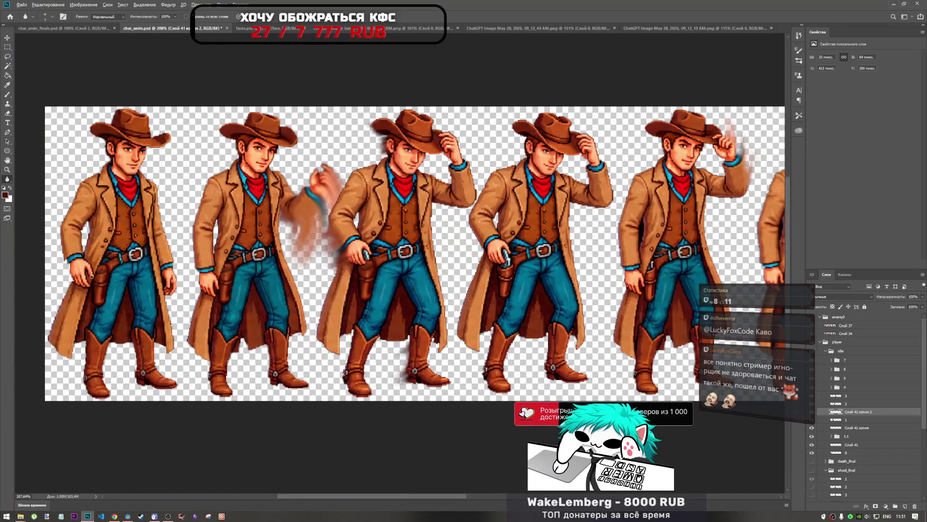
On Слой 41, lasso the first cowboy's holster-top patch, then make Слой 41 копия 2 active.
scroll(91, 276, up, 2)
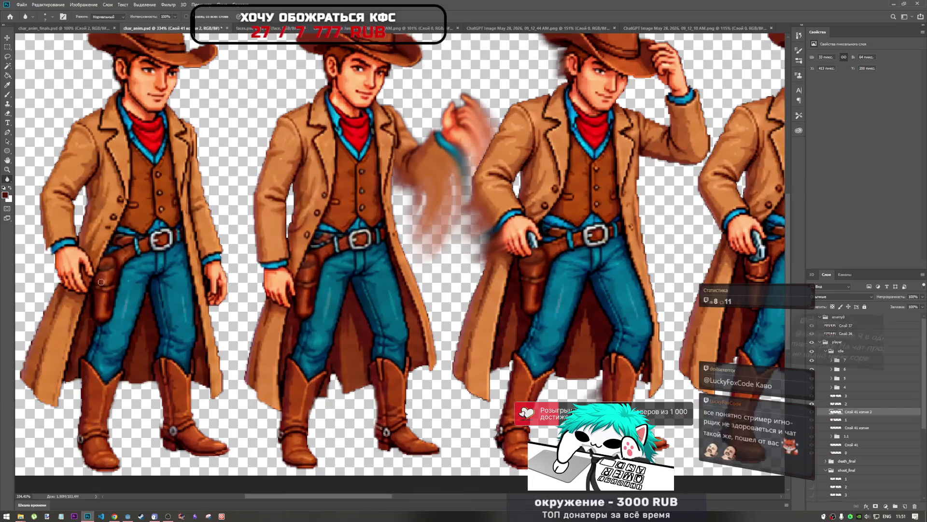
click(853, 445)
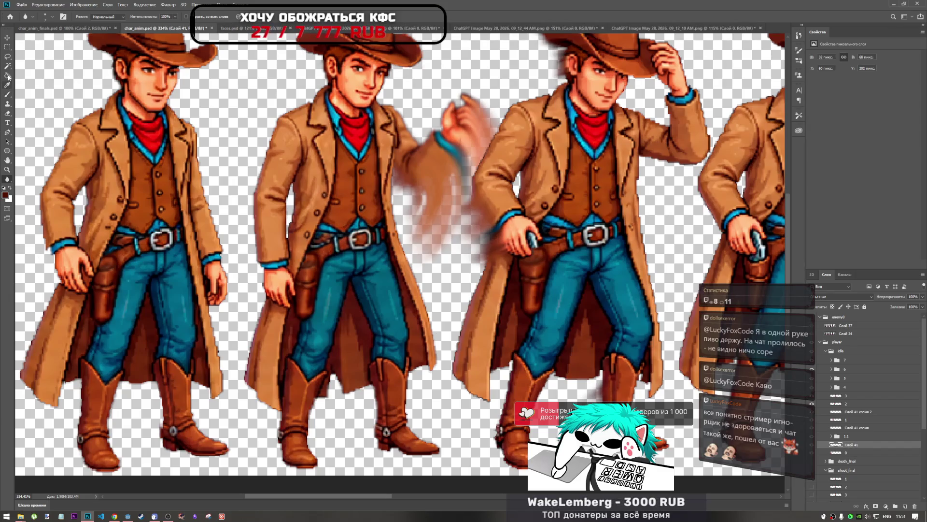
click(8, 47)
click(7, 57)
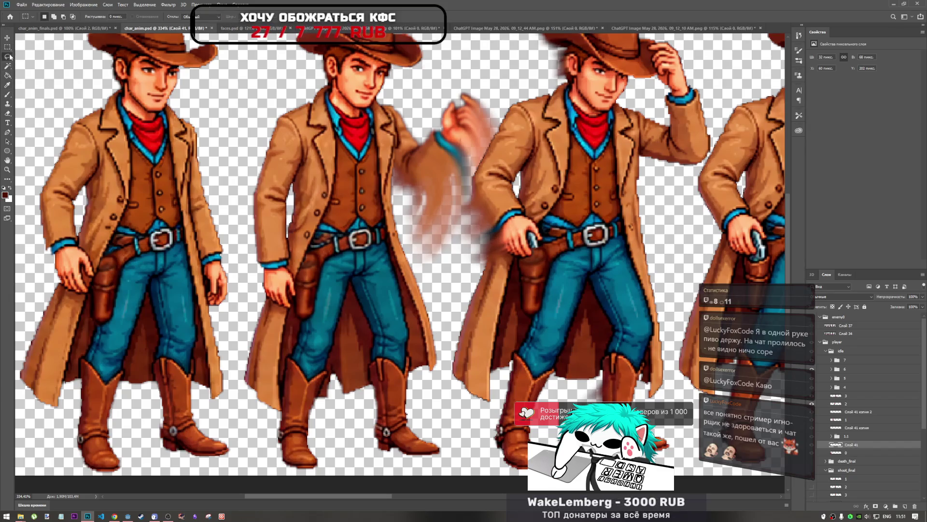
mouse_move(120, 267)
mouse_down()
mouse_move(108, 277)
mouse_move(114, 266)
mouse_up()
scroll(102, 281, up, 3)
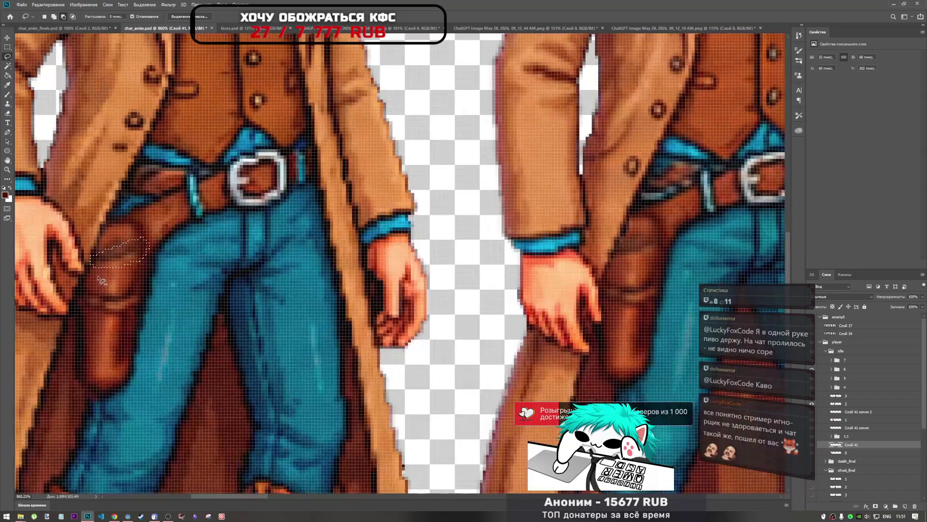
mouse_move(102, 258)
mouse_down()
mouse_move(145, 242)
mouse_move(123, 263)
mouse_move(102, 260)
mouse_up()
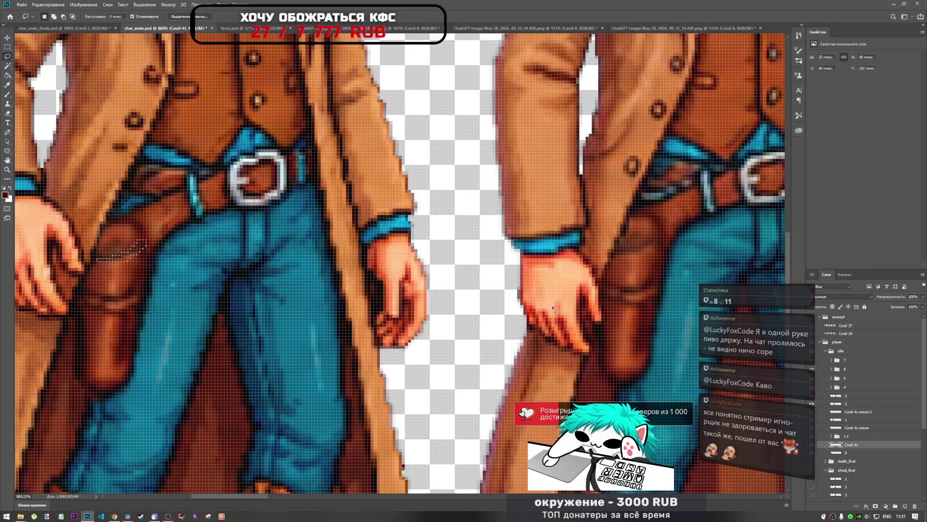
scroll(408, 330, down, 5)
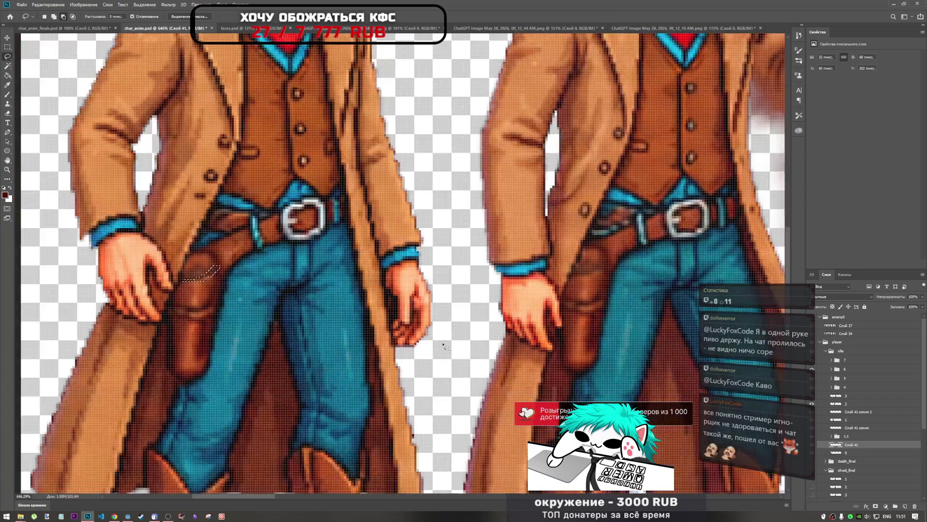
scroll(408, 330, down, 2)
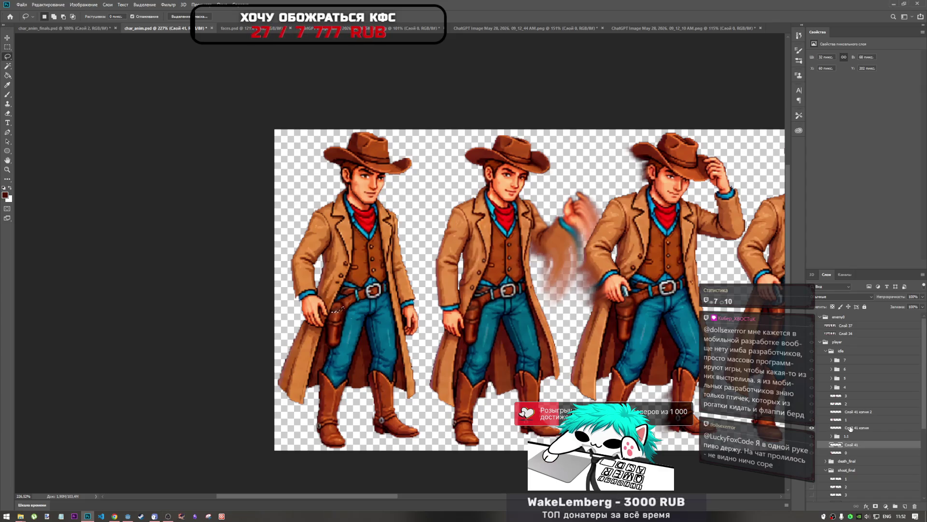
click(850, 429)
click(853, 413)
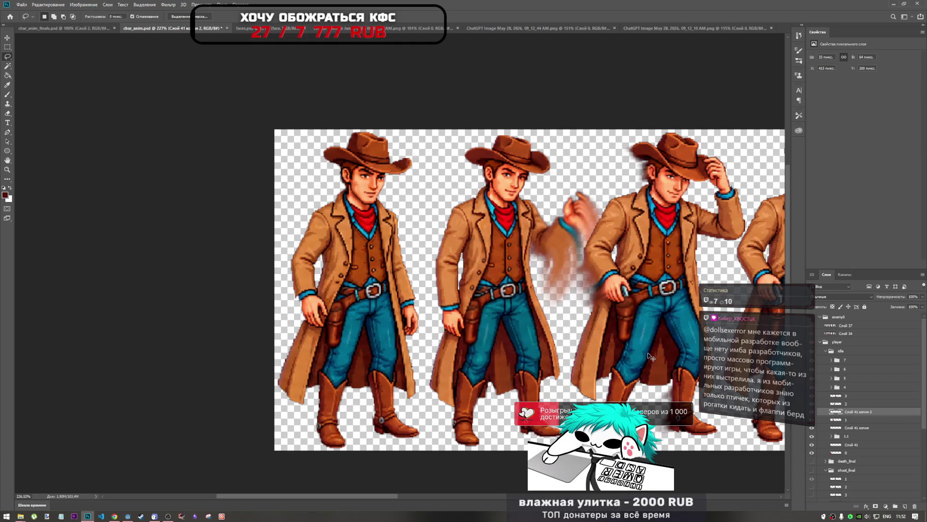
Copy the patch to a new layer, then move and rotate it onto the third cowboy's holster.
key(ctrl+j)
key(ctrl+t)
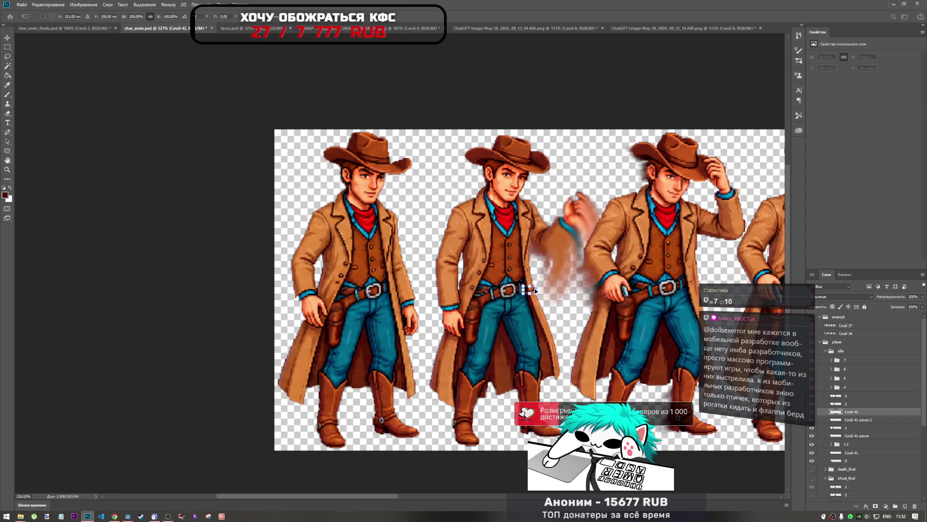
drag(534, 291, 640, 309)
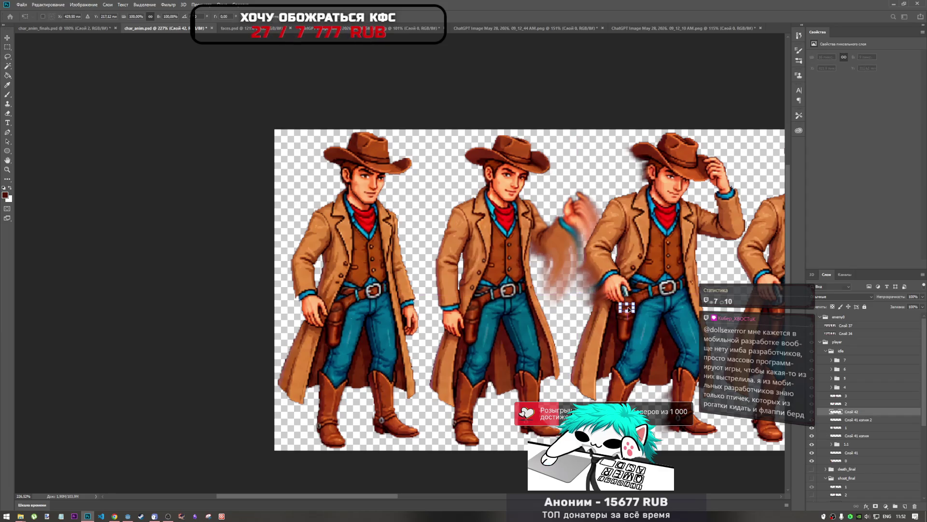
scroll(640, 309, up, 2)
scroll(638, 309, up, 5)
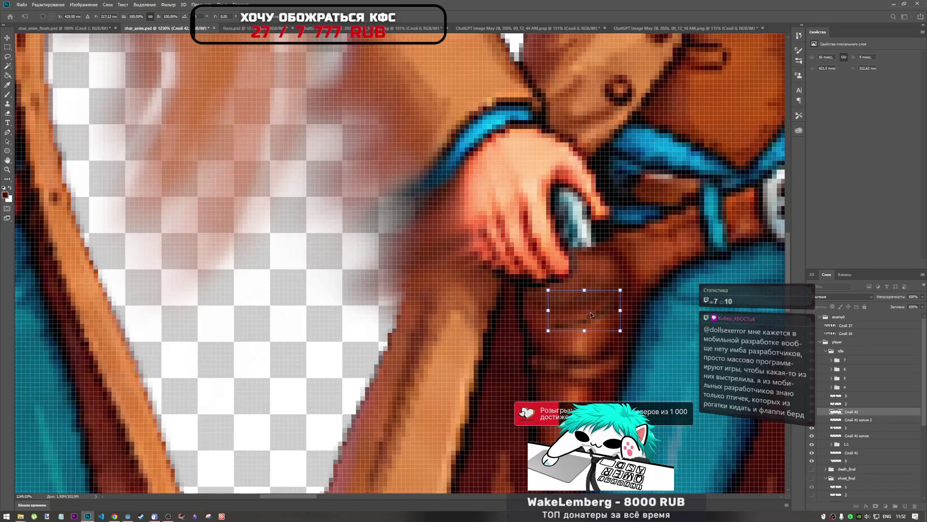
drag(603, 317, 601, 298)
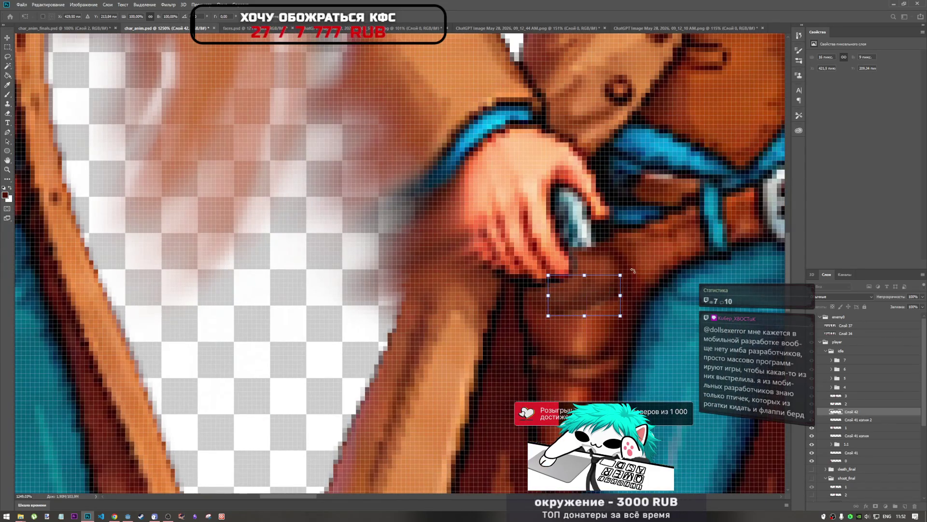
drag(629, 268, 633, 275)
drag(592, 303, 592, 302)
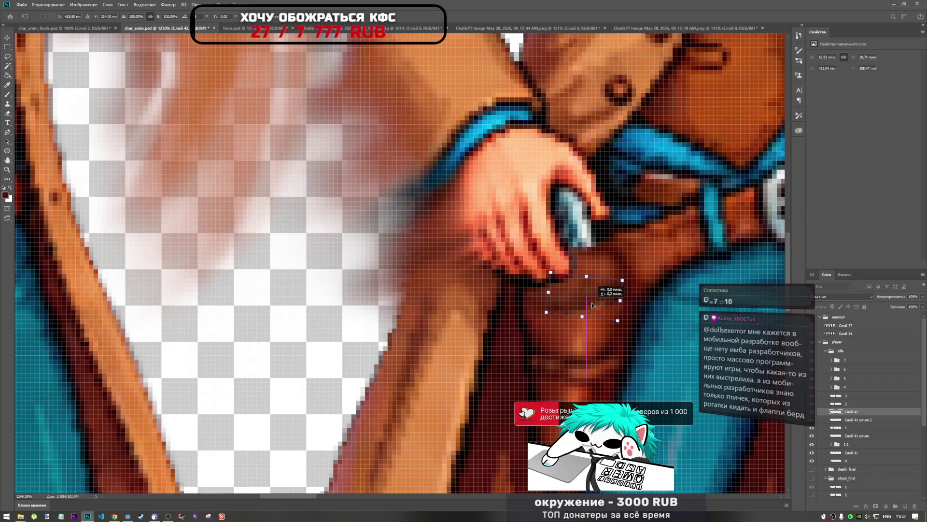
drag(638, 282, 640, 278)
Warp the patch, bulging its left edge outward and bending its interior down, and commit.
click(331, 15)
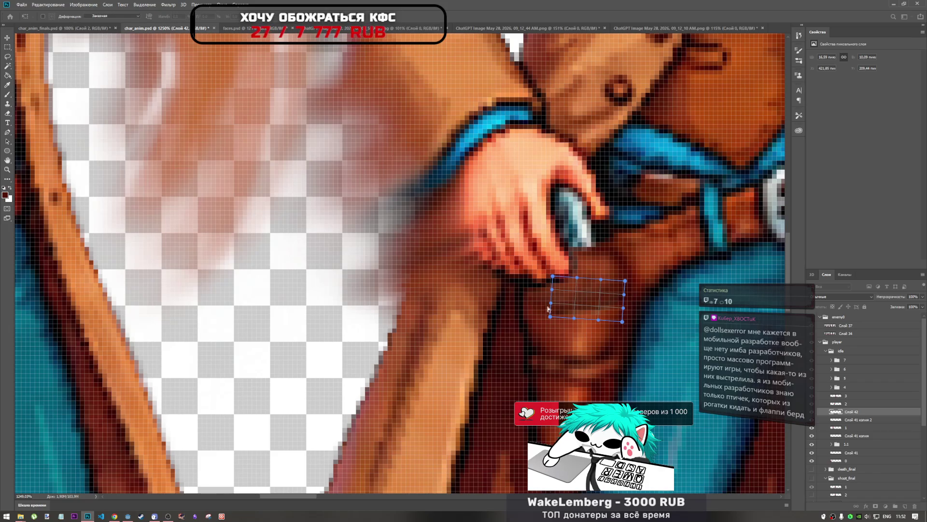
drag(548, 309, 490, 288)
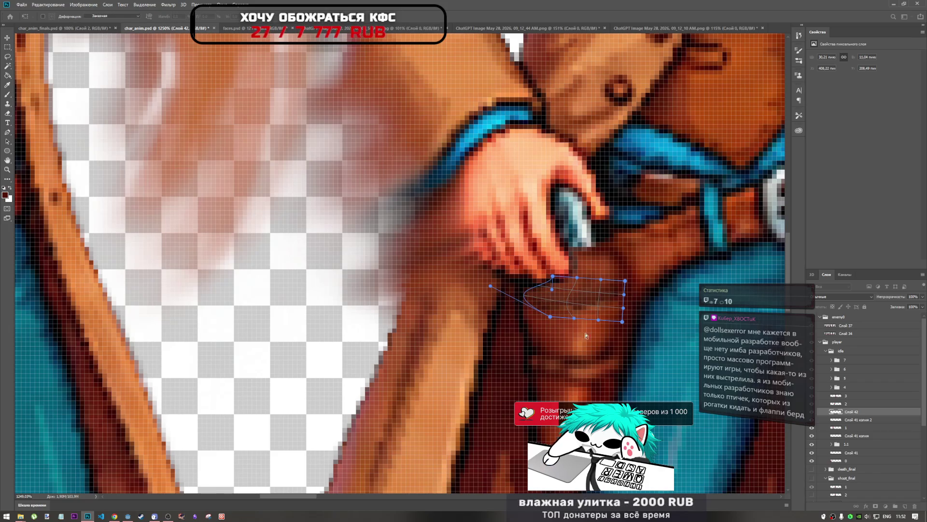
drag(583, 299, 589, 312)
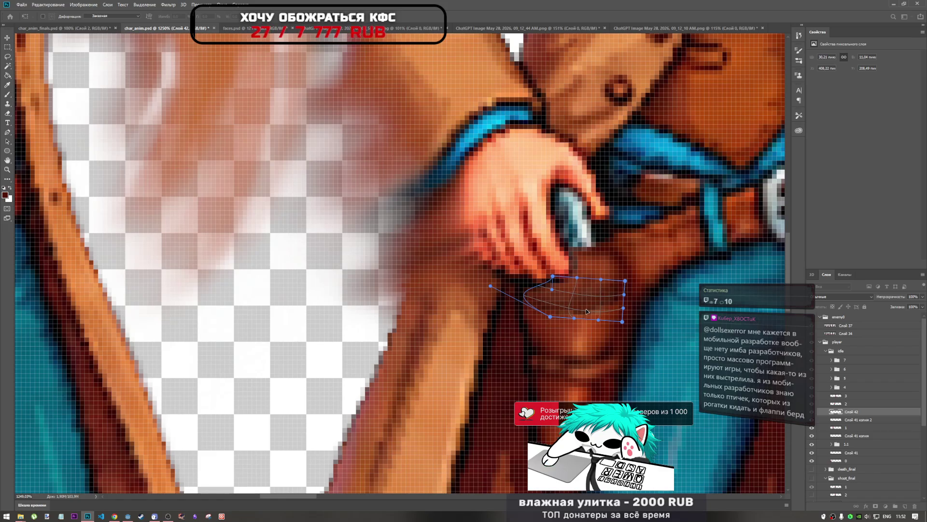
drag(528, 295, 522, 298)
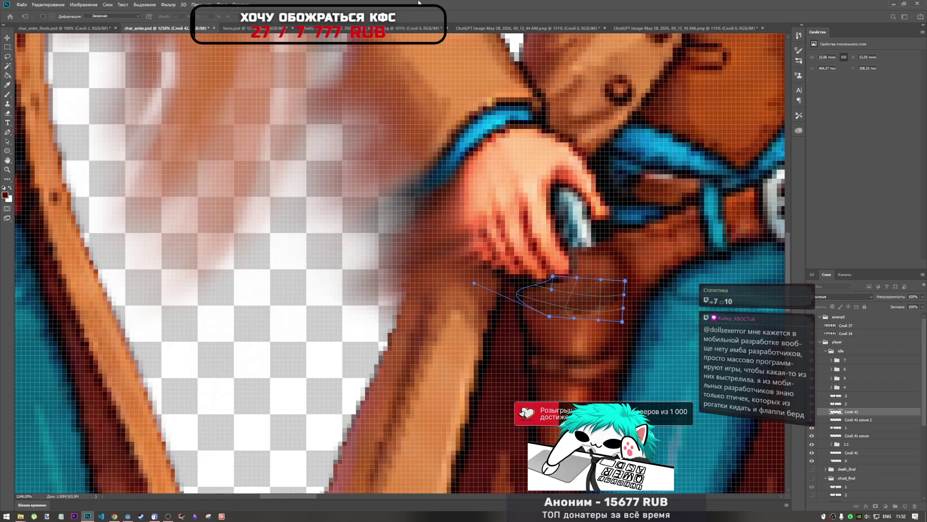
key(Return)
scroll(556, 309, down, 8)
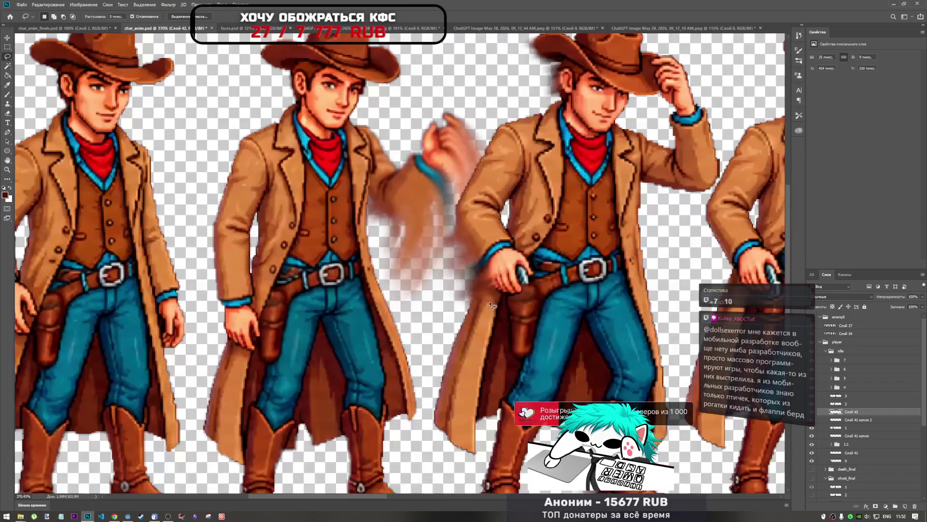
scroll(556, 310, up, 8)
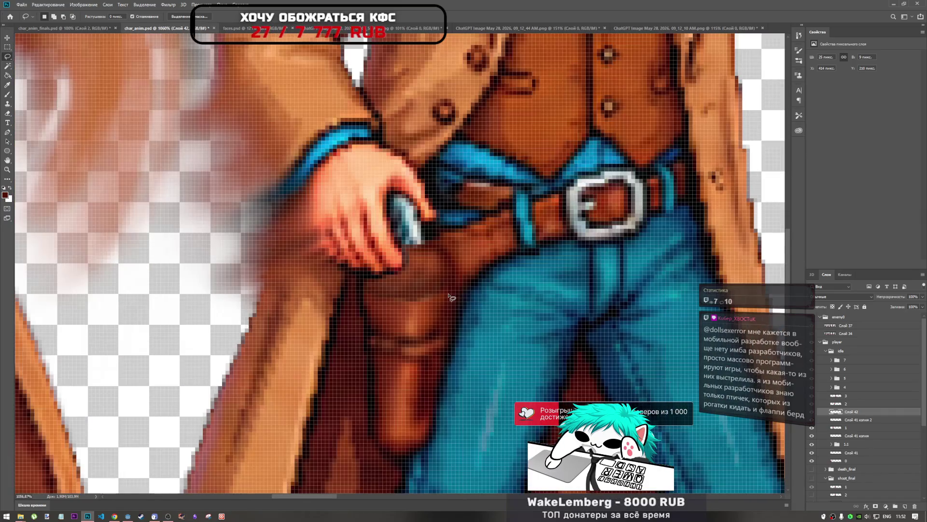
Pull the patch's right edge outward near the hand in a second transform and commit.
key(ctrl+t)
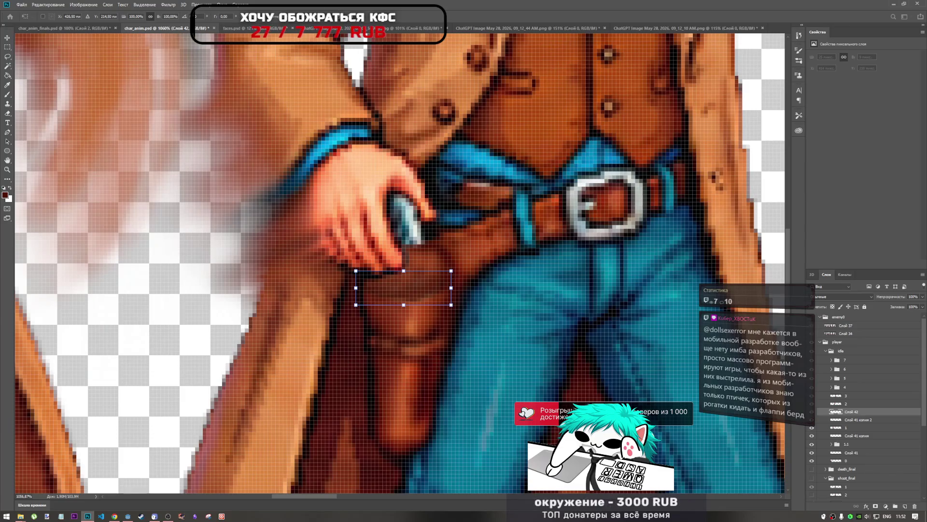
drag(458, 288, 469, 284)
key(Return)
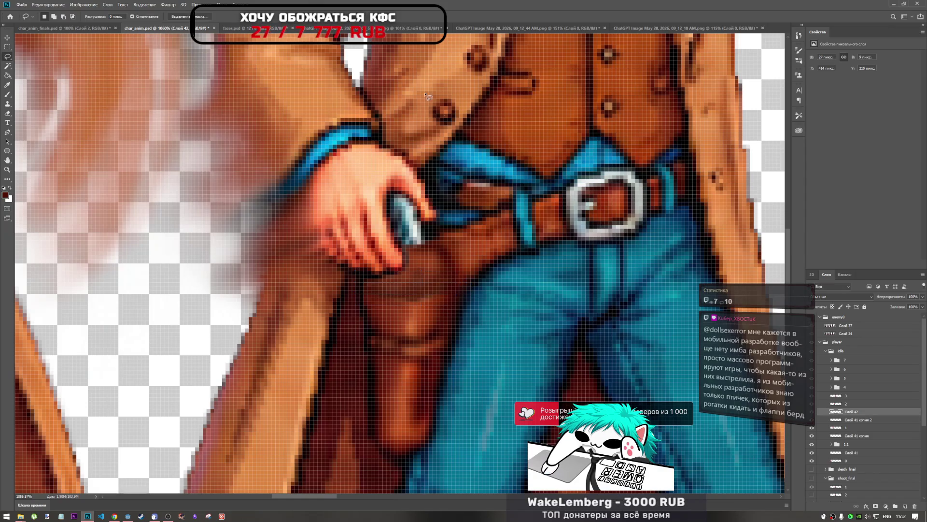
scroll(424, 273, down, 10)
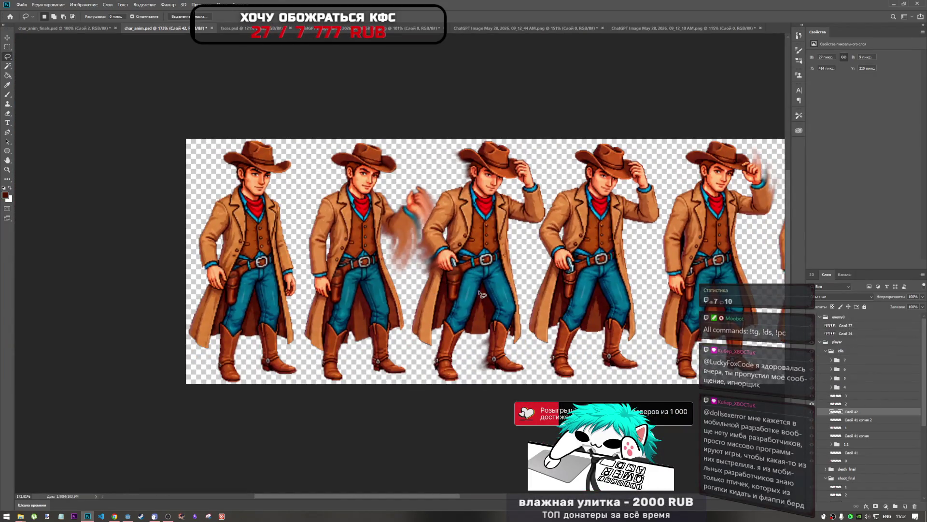
Duplicate the holster patch layer, then undo the copy.
scroll(471, 257, up, 5)
scroll(448, 268, down, 4)
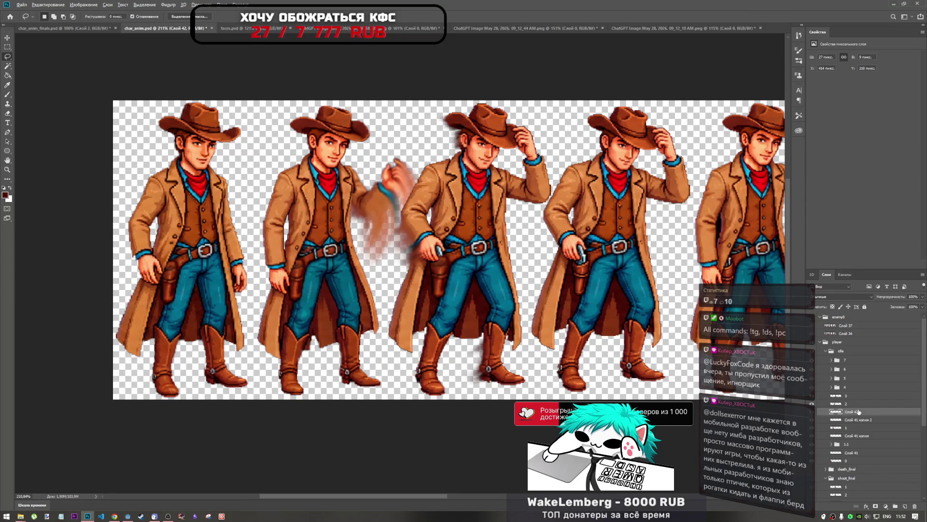
drag(859, 412, 856, 401)
key(ctrl+t)
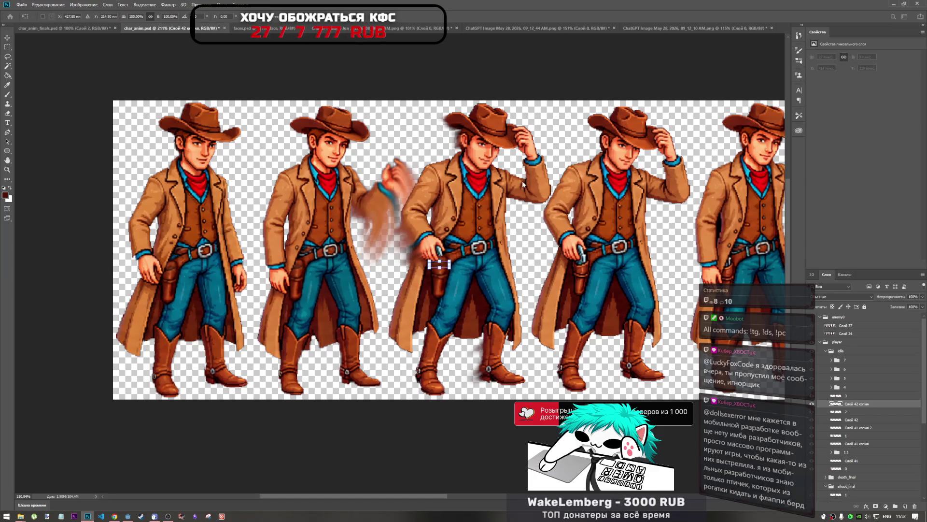
key(Escape)
key(l)
key(ctrl+z)
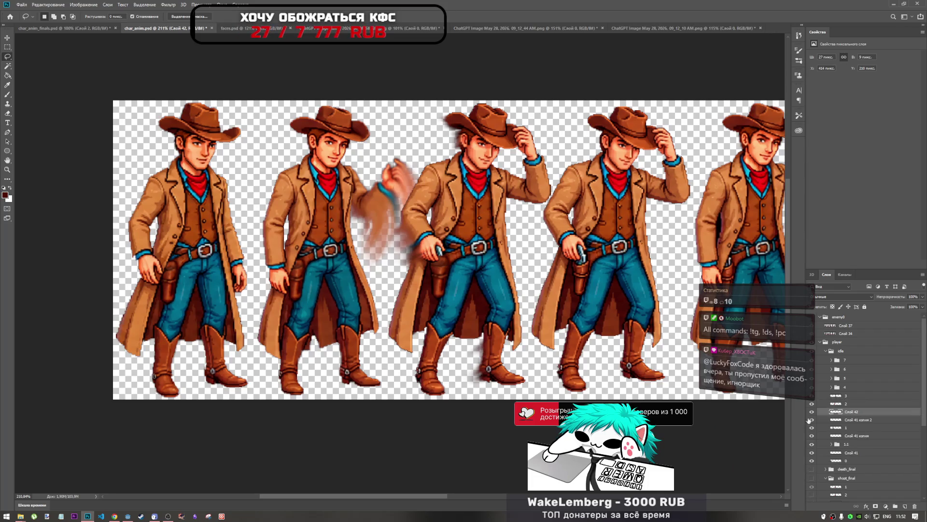
Merge the holster patch layers into a single layer.
right_click(850, 419)
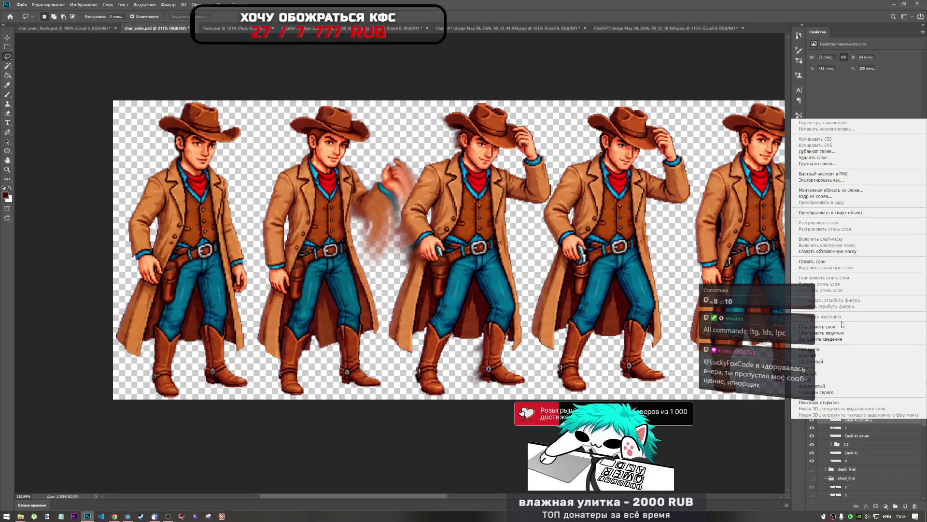
click(844, 326)
key(ctrl+t)
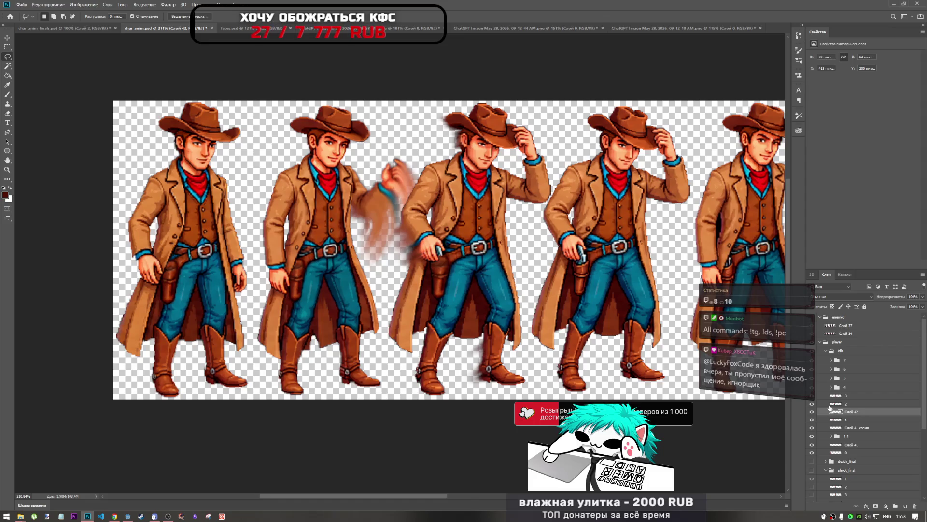
key(Return)
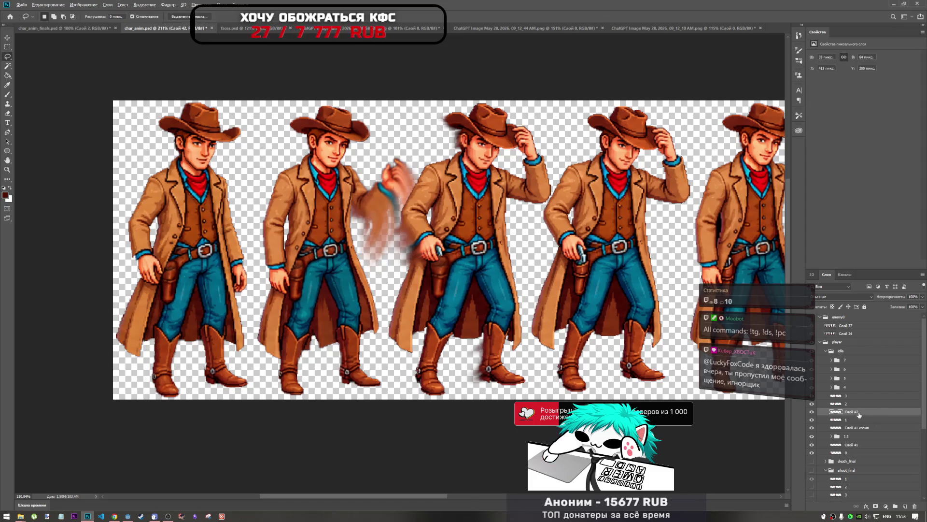
Alt-drag a copy of the merged patch and move it onto the next cowboy's hip.
drag(859, 412, 859, 400)
key(ctrl+t)
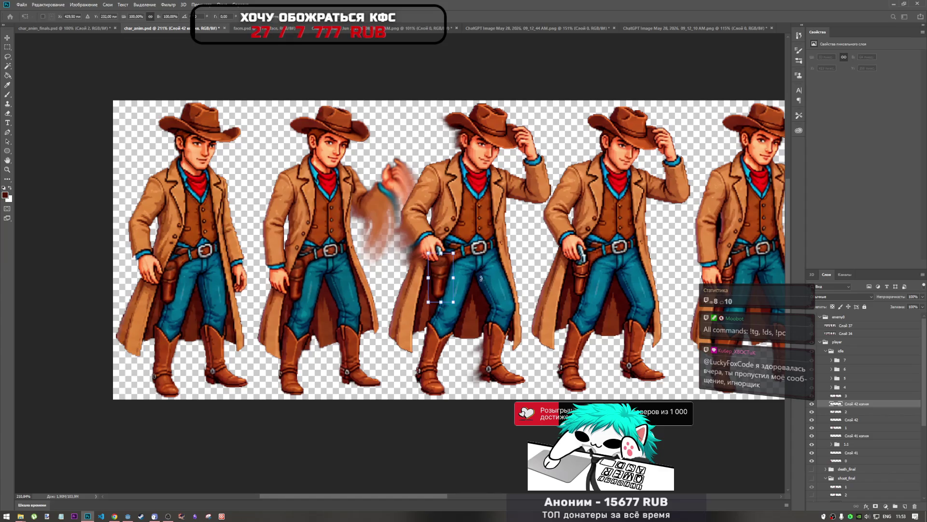
drag(442, 271, 582, 272)
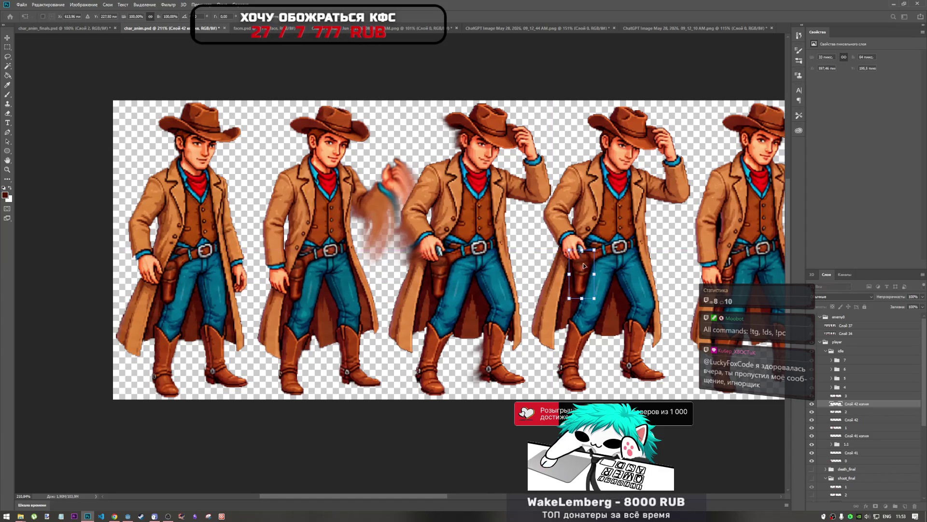
scroll(579, 275, up, 5)
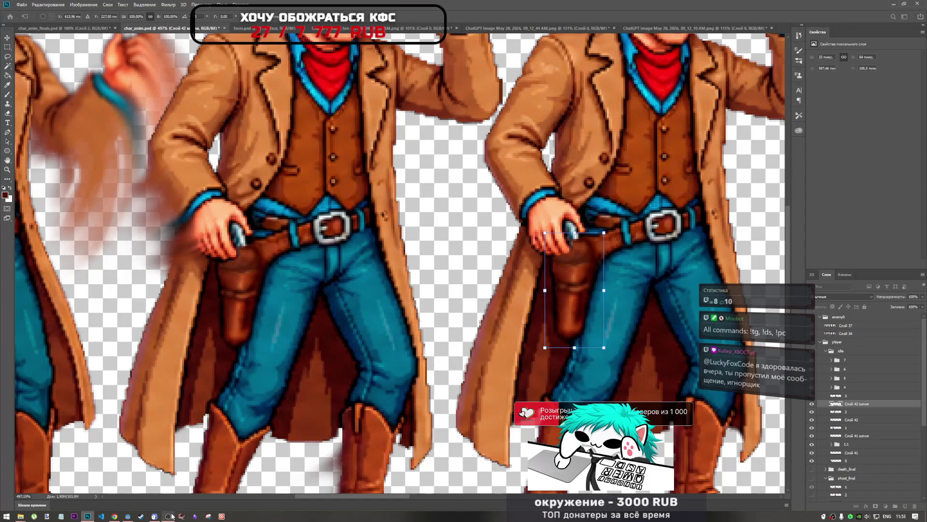
click(168, 516)
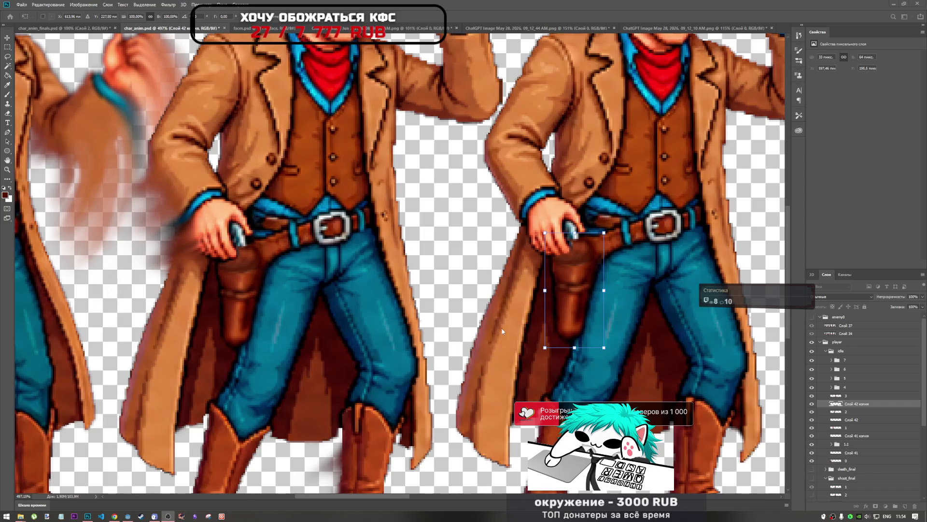
Narrow the copied patch slightly from its left edge and apply the change.
scroll(566, 285, up, 2)
scroll(560, 288, up, 2)
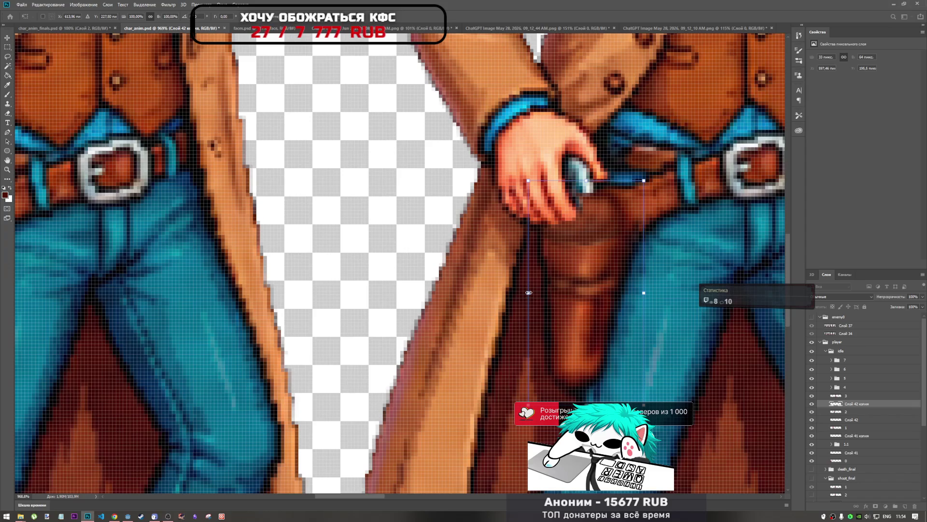
drag(529, 293, 532, 292)
scroll(345, 271, down, 5)
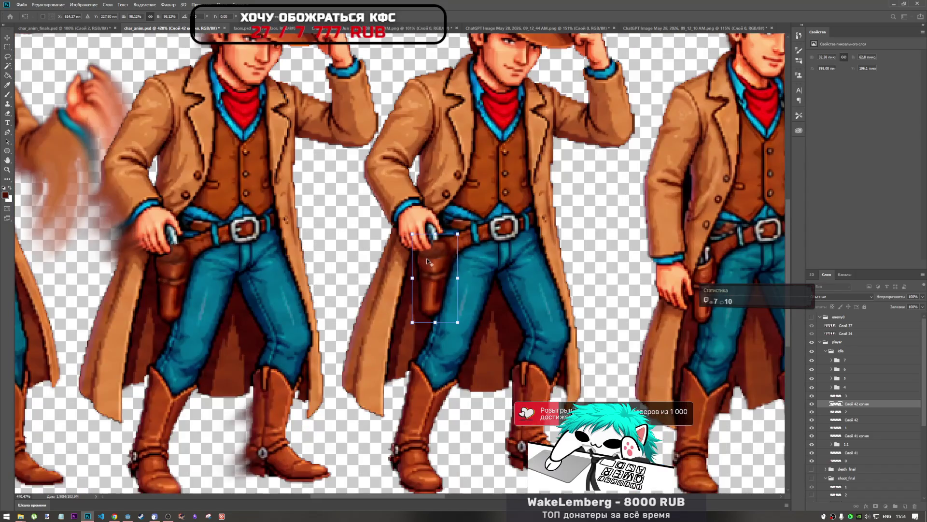
scroll(427, 258, up, 4)
scroll(416, 270, down, 4)
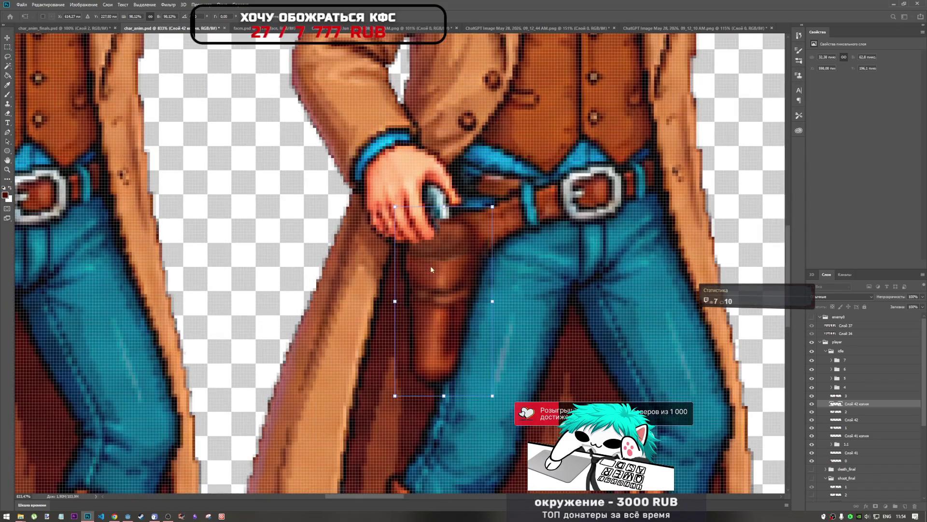
scroll(416, 271, up, 4)
key(Return)
key(l)
scroll(448, 272, down, 5)
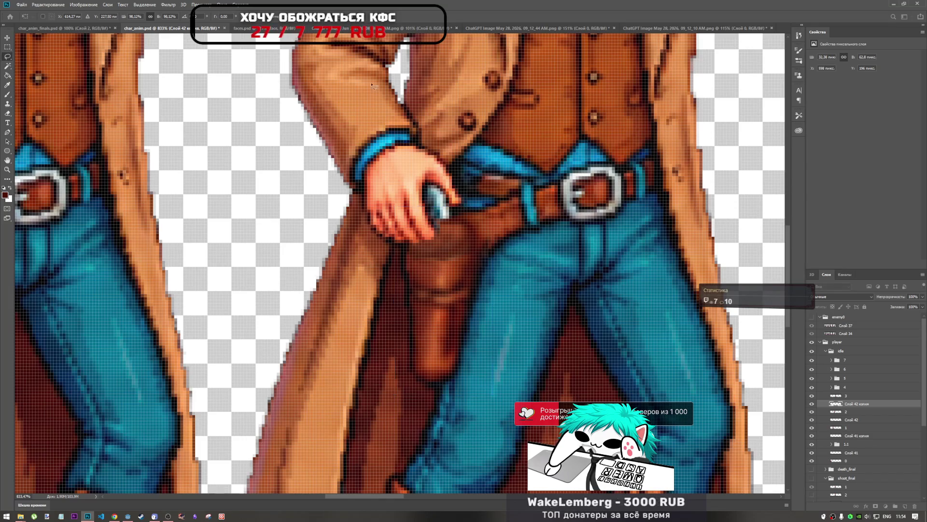
scroll(448, 272, up, 3)
scroll(448, 272, up, 2)
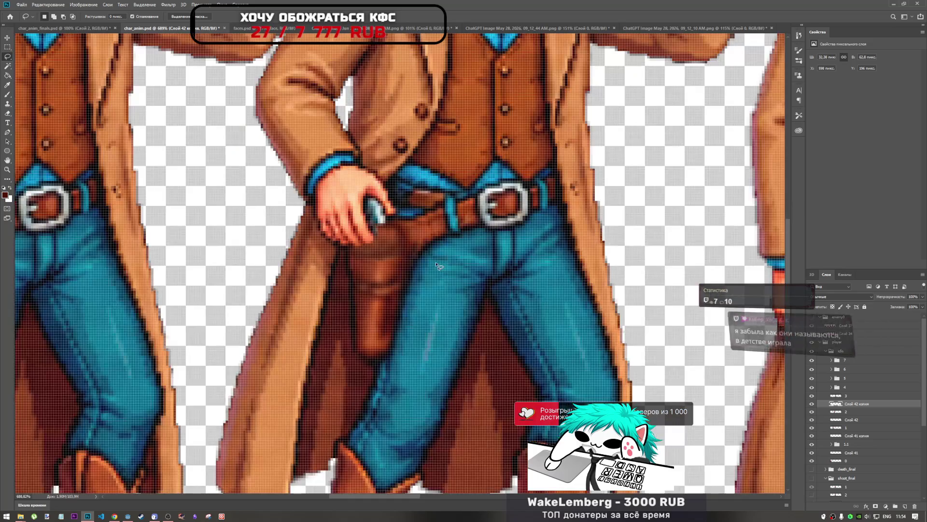
Nudge the patch down with the arrow keys, back up one pixel, and commit its position.
key(ctrl+t)
key(Down)
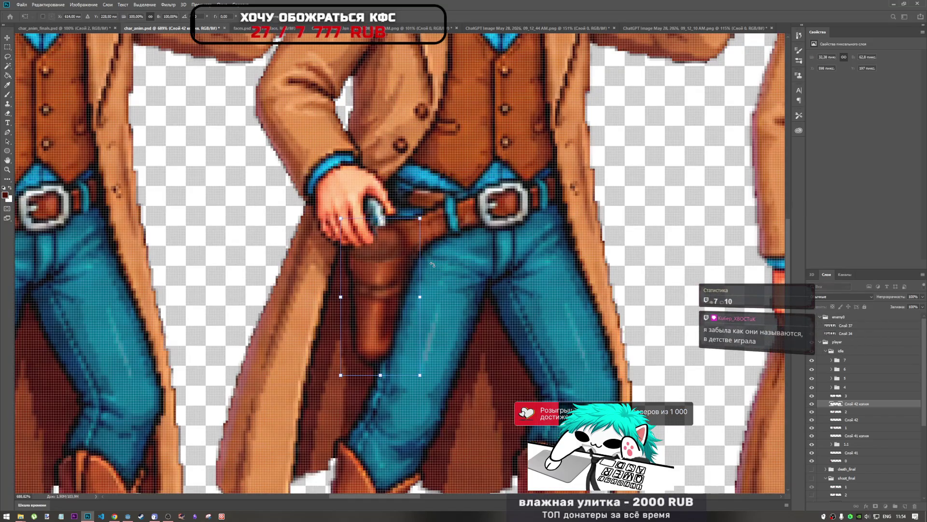
key(Down)
key(Down)
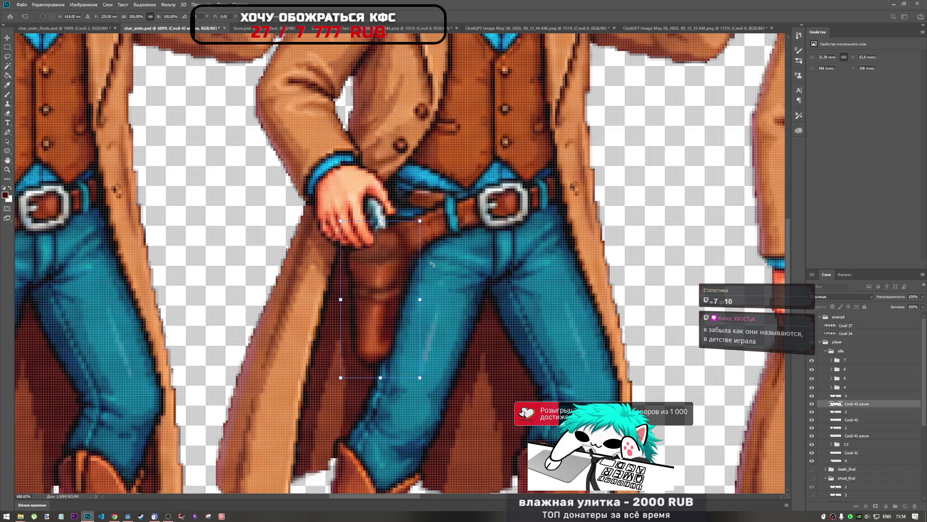
key(Up)
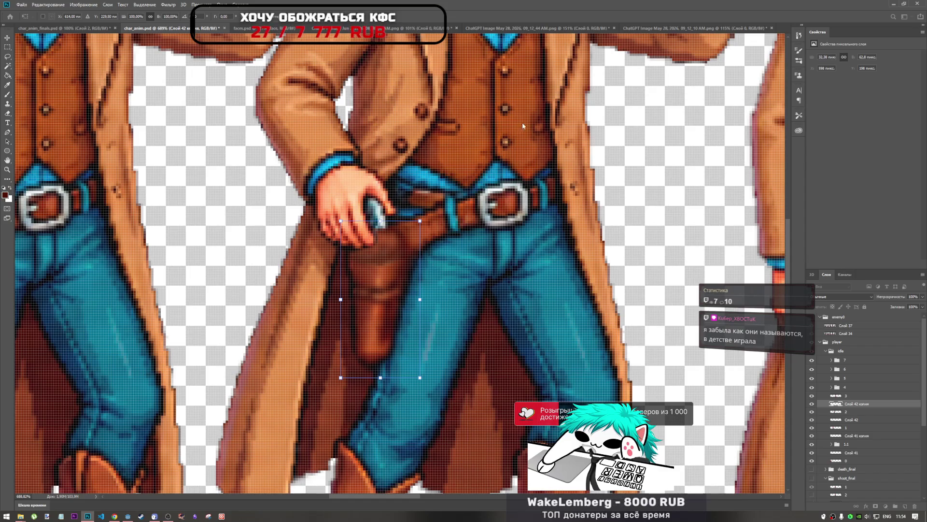
key(Return)
scroll(354, 302, down, 5)
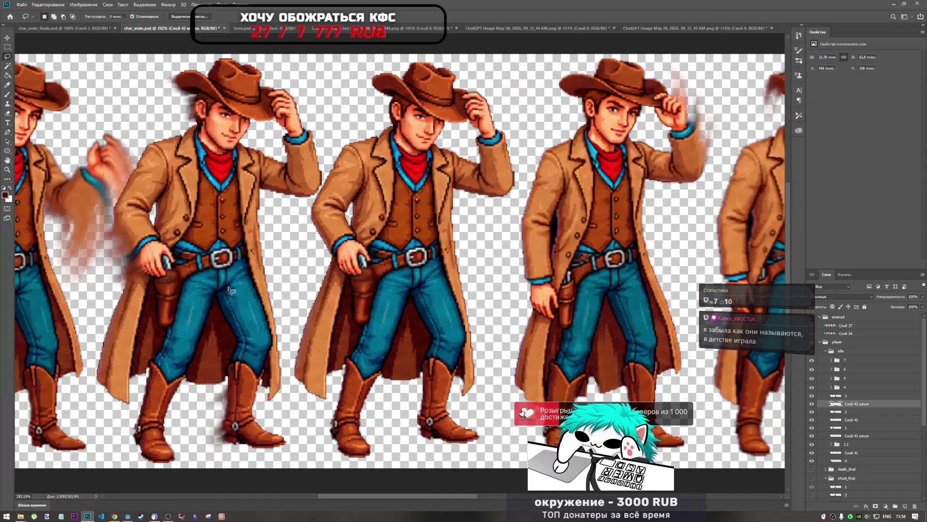
Toggle Слой 42 and Слой 42 копия visibility, then Alt-drag Слой 42 копия into Слой 42 копия 2.
scroll(164, 268, down, 3)
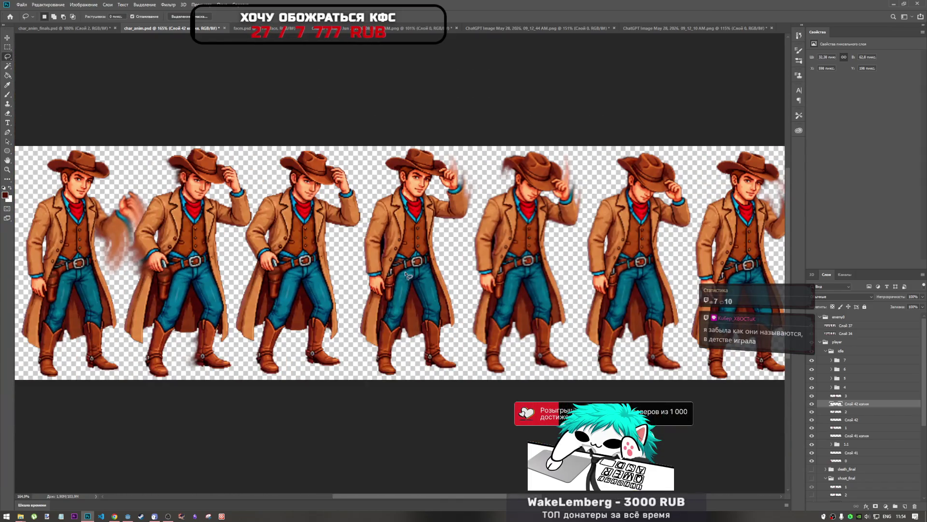
scroll(390, 274, up, 2)
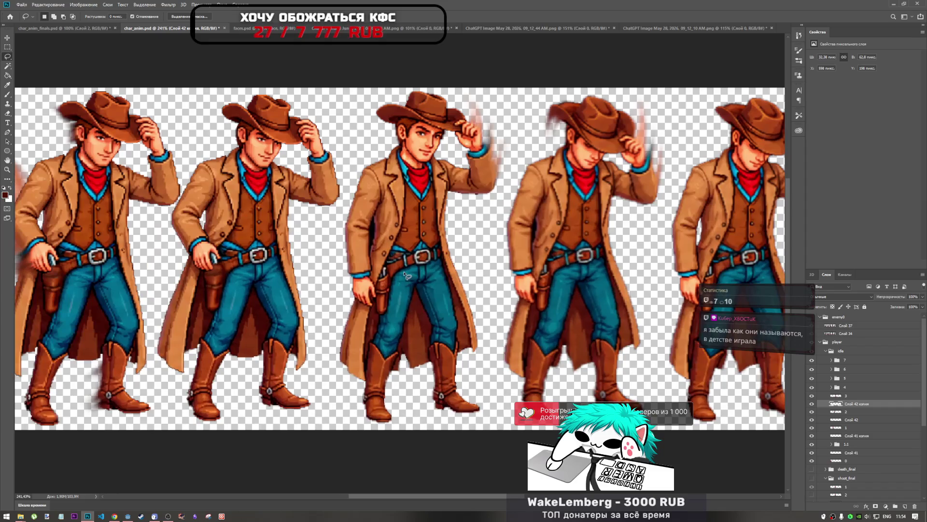
click(855, 420)
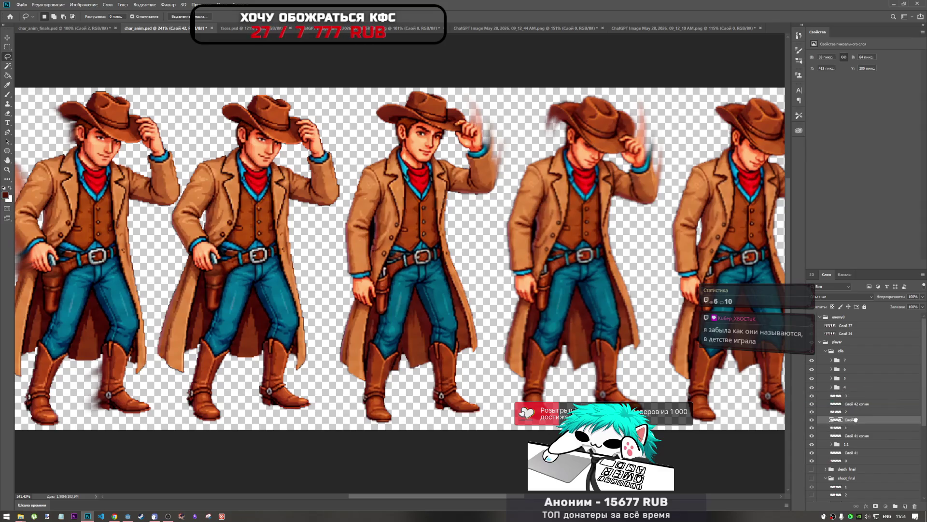
click(811, 420)
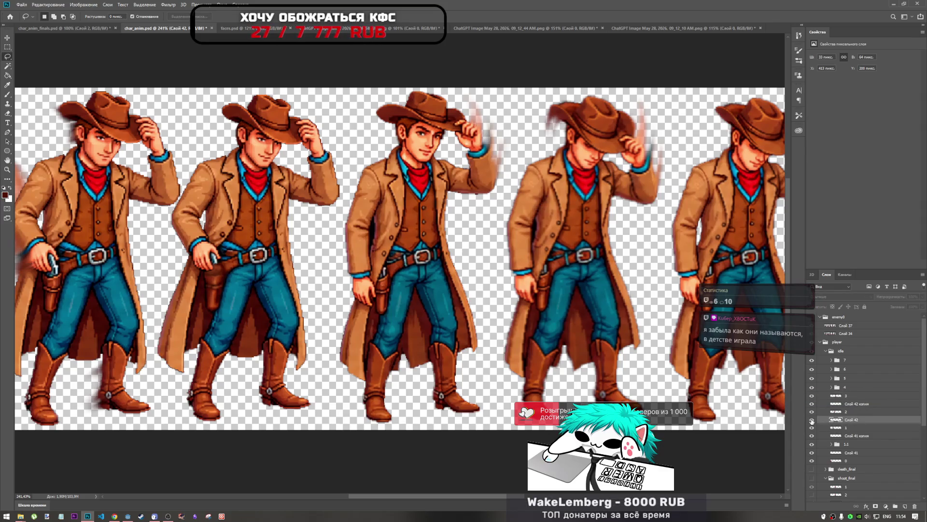
click(812, 419)
click(812, 403)
click(811, 404)
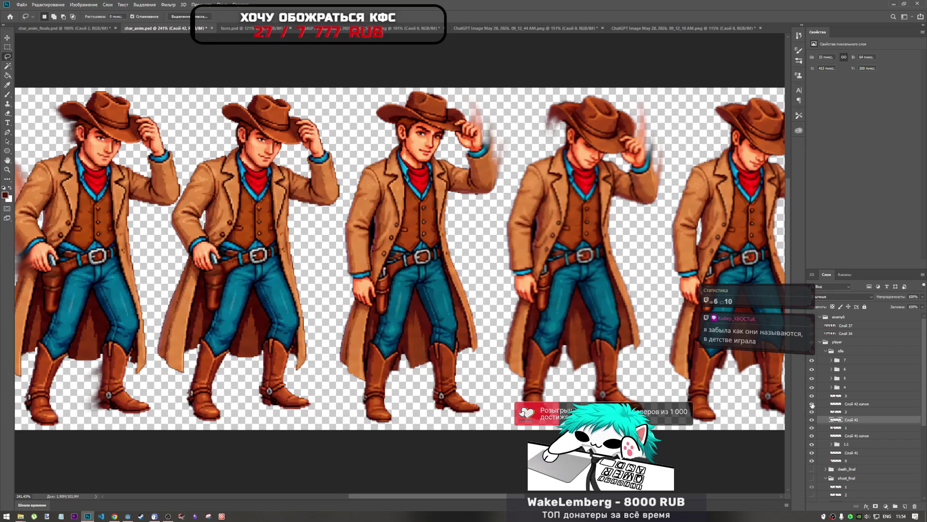
click(858, 404)
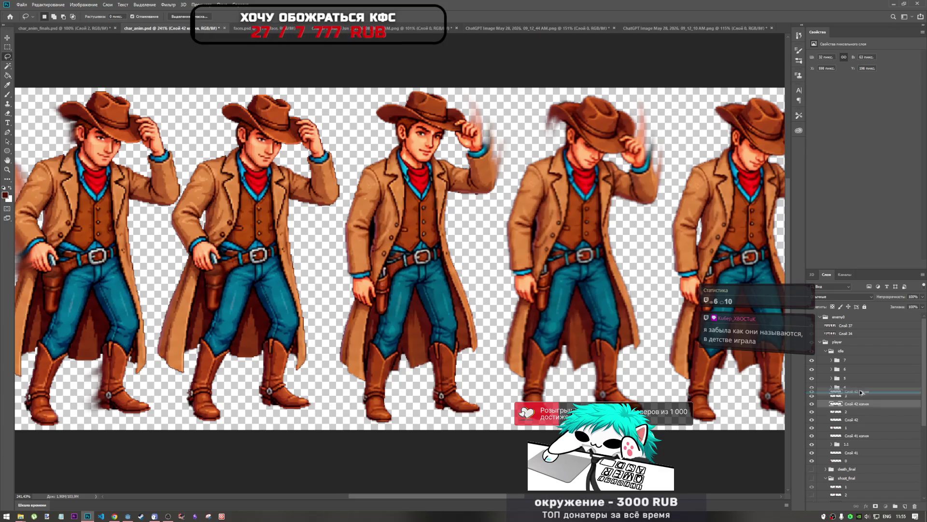
alt+drag(858, 404, 862, 393)
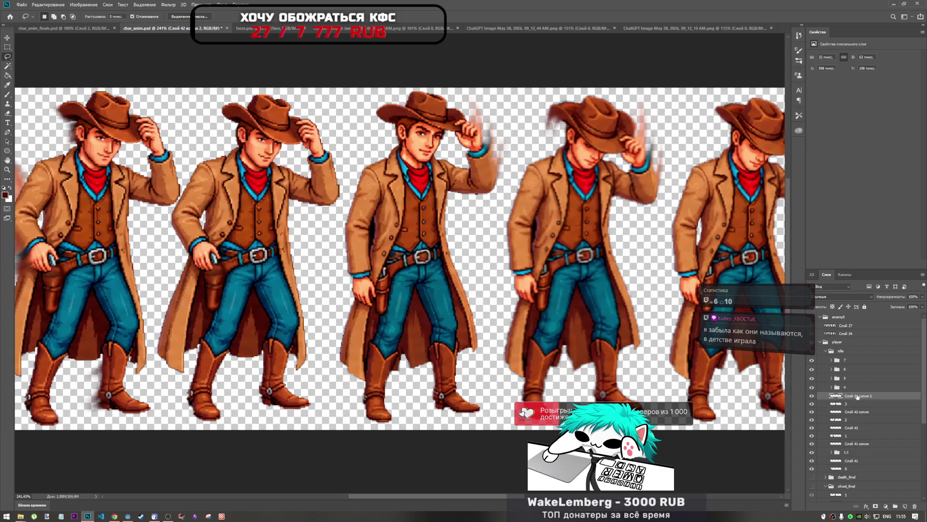
Move the holster patch copy onto the third cowboy's hip and roughly align and resize it.
key(ctrl+t)
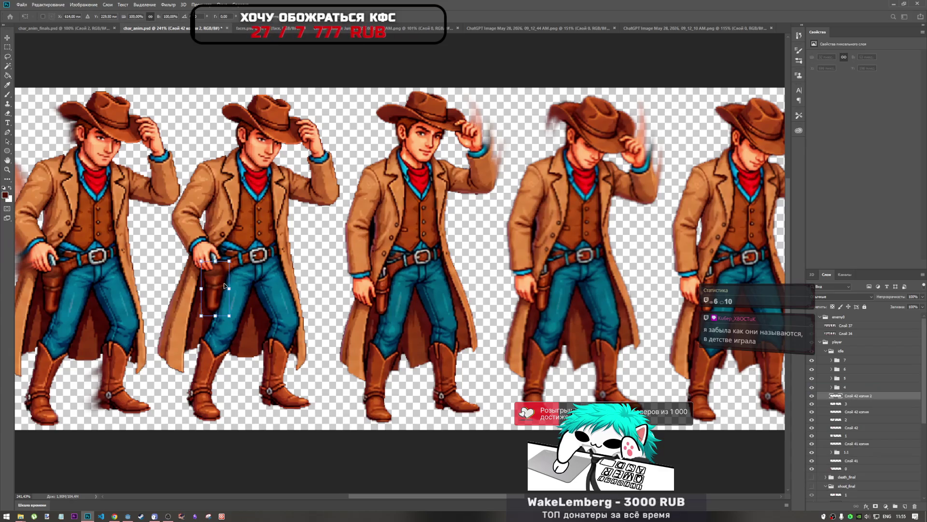
drag(224, 286, 383, 288)
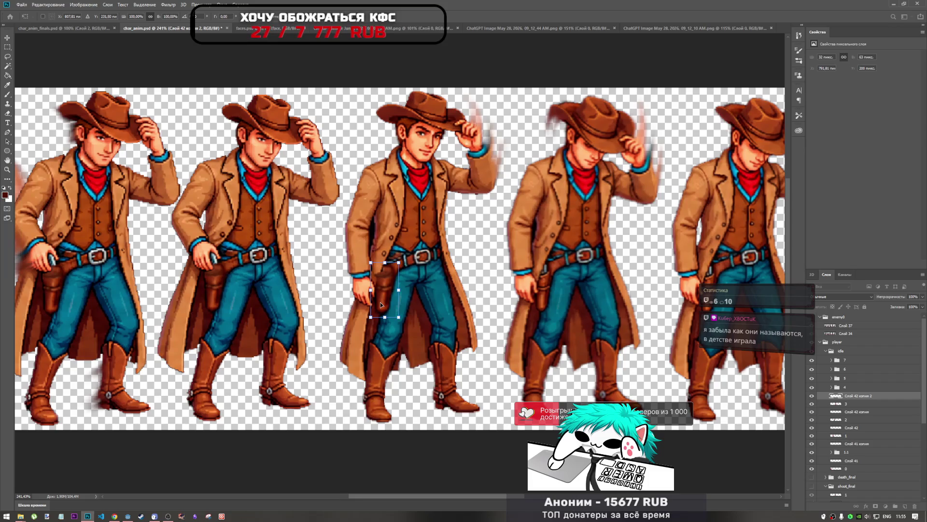
scroll(382, 304, up, 4)
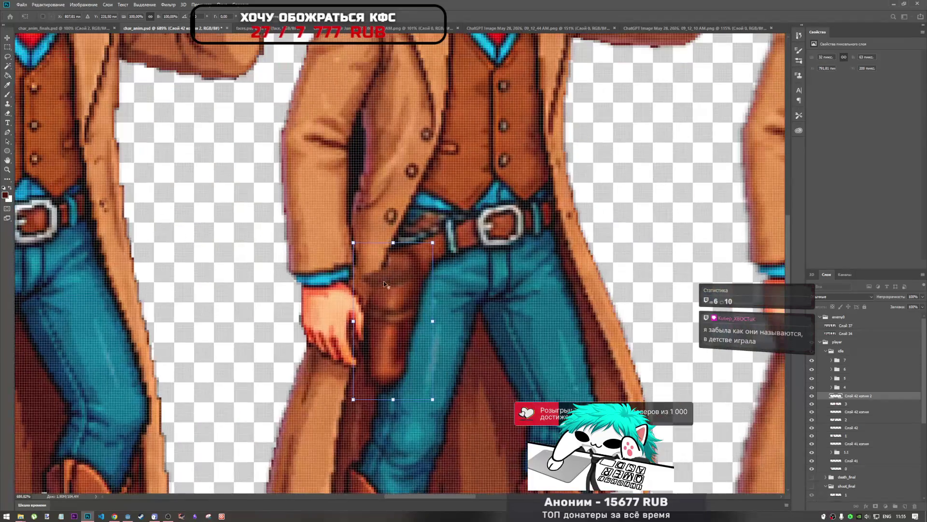
mouse_move(387, 303)
mouse_down()
mouse_move(371, 309)
mouse_move(389, 298)
mouse_up()
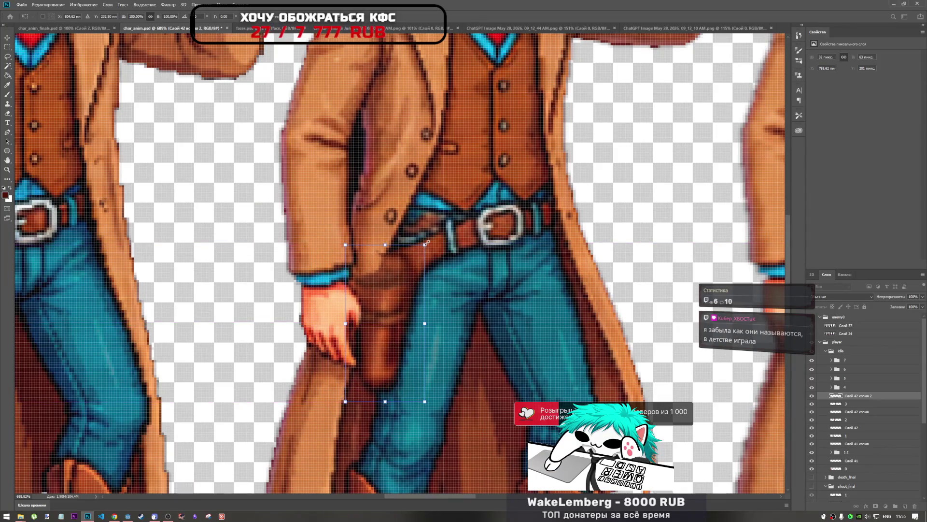
drag(424, 244, 425, 244)
mouse_move(404, 276)
mouse_down()
mouse_move(385, 276)
mouse_move(401, 273)
mouse_up()
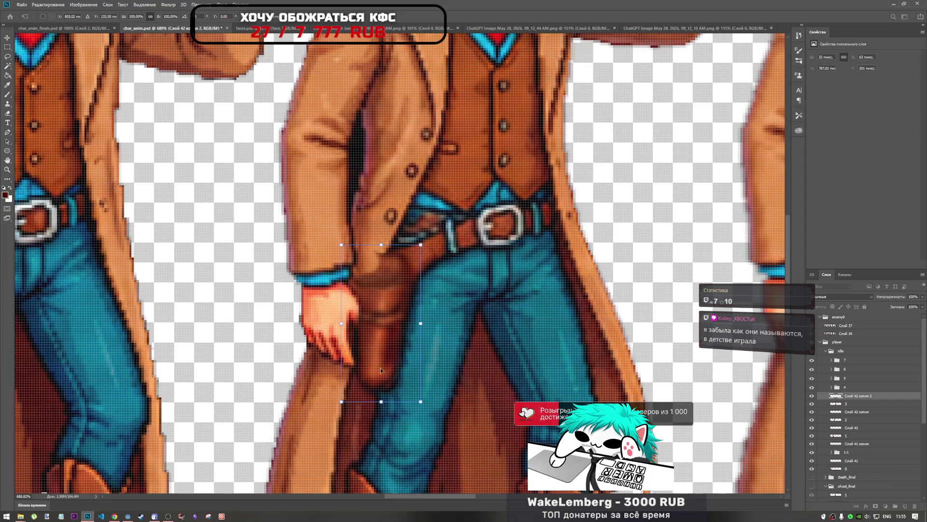
Try warping the holster patch's edges and corner, undoing each warp attempt.
click(290, 16)
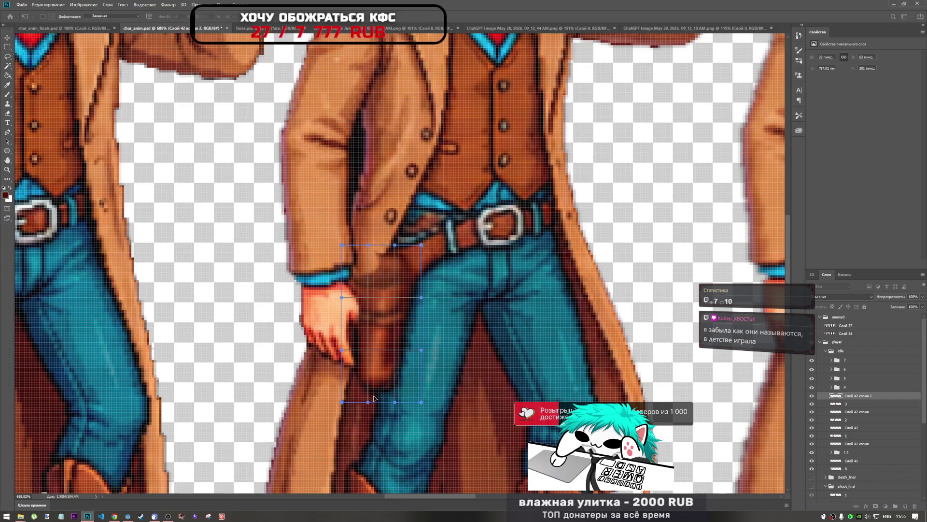
drag(370, 405, 401, 404)
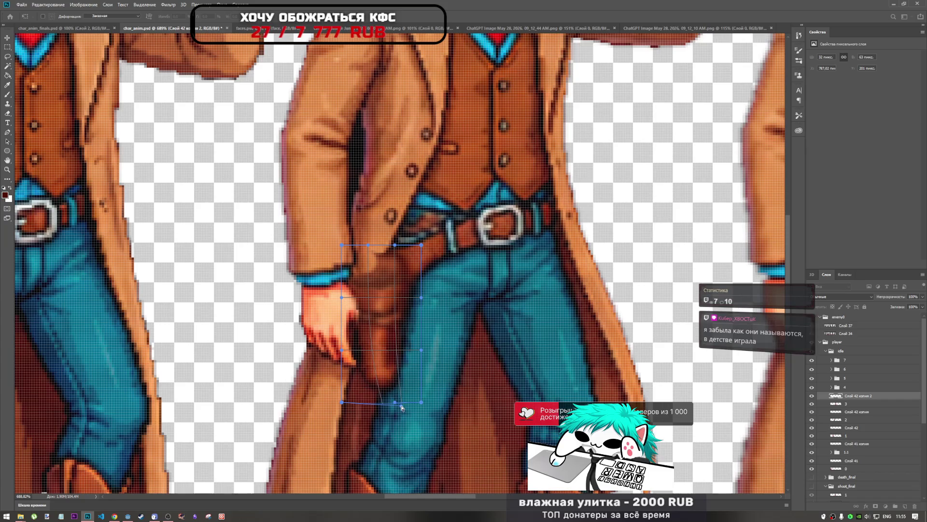
key(ctrl+z)
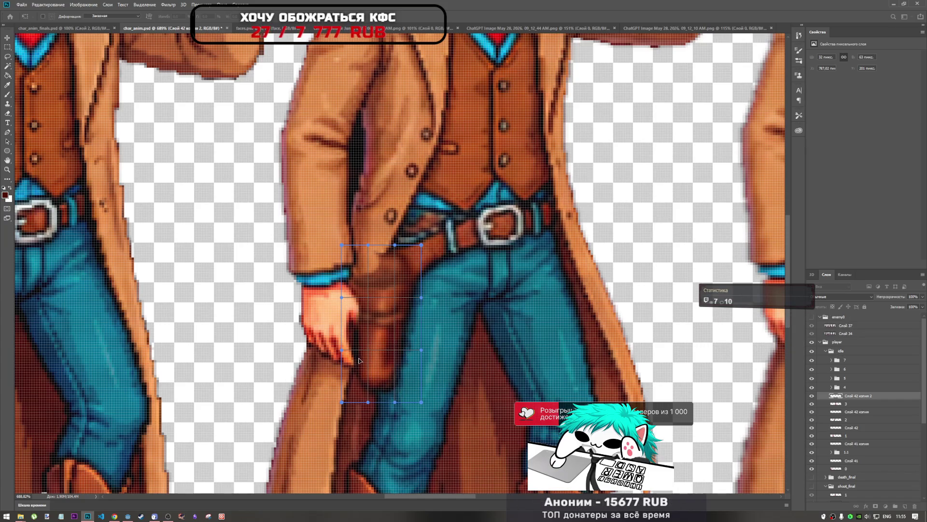
drag(343, 350, 363, 350)
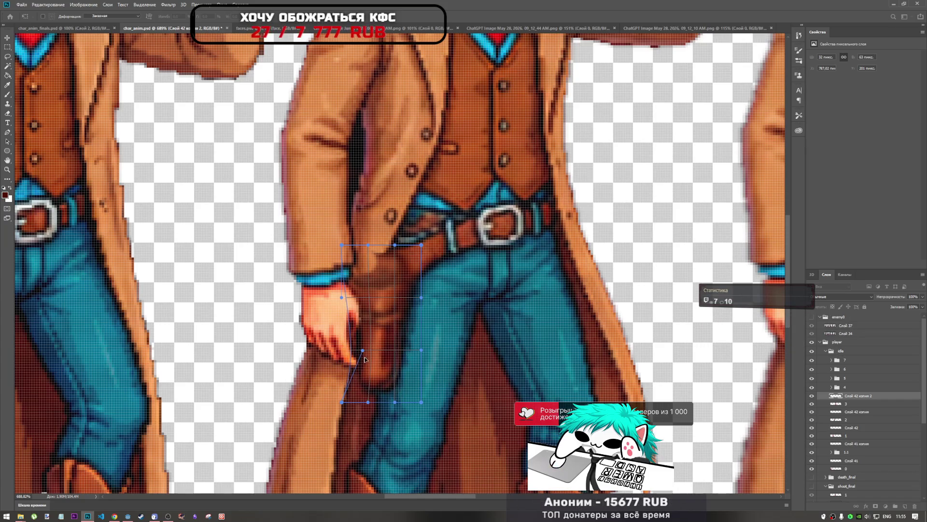
key(ctrl+z)
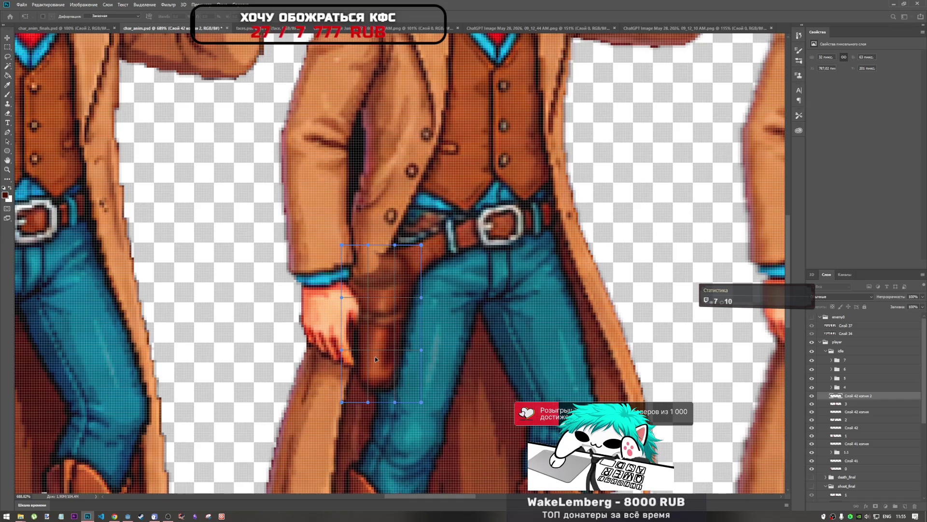
drag(342, 403, 369, 405)
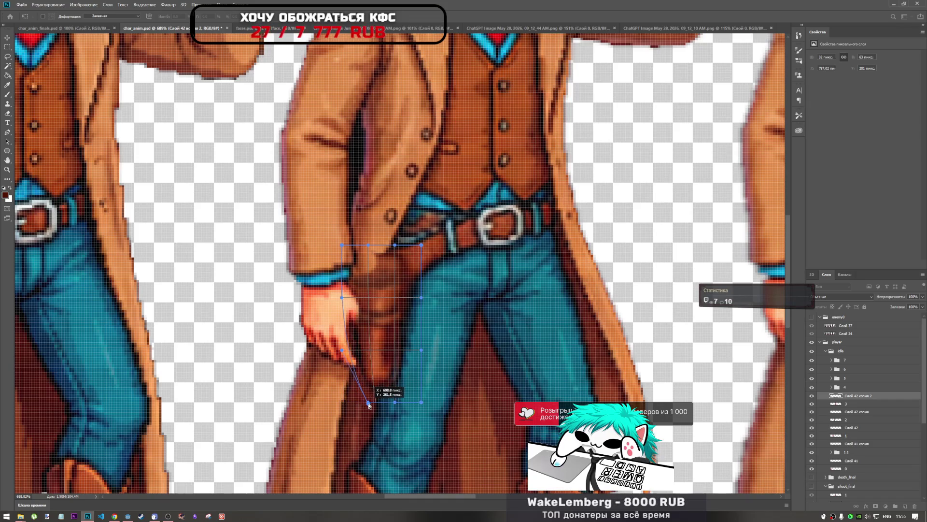
key(ctrl+z)
Scale the holster patch to about 97%, rotate it roughly 2°, fit it on the hip and apply.
scroll(372, 393, down, 2)
mouse_move(378, 303)
mouse_down()
mouse_move(393, 303)
mouse_move(374, 303)
mouse_move(364, 323)
mouse_move(388, 296)
mouse_up()
drag(408, 258, 407, 262)
drag(383, 305, 380, 307)
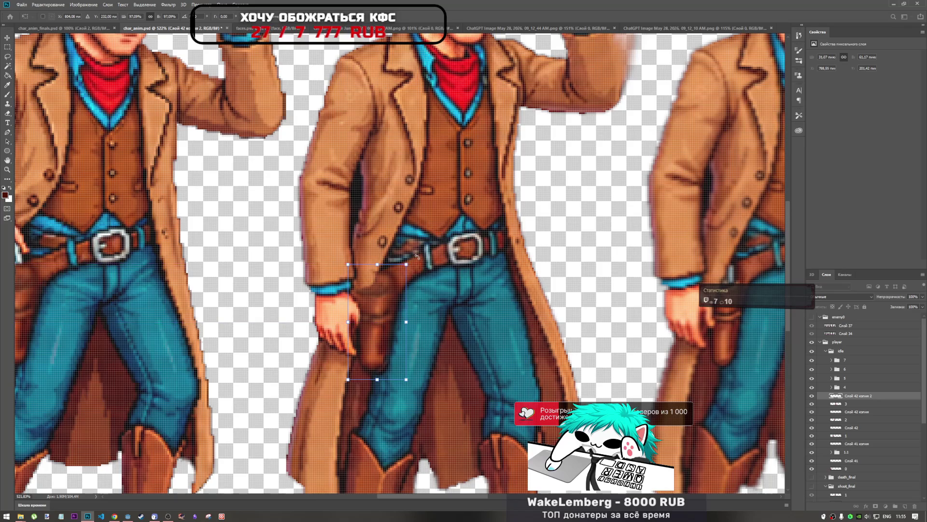
drag(419, 257, 421, 261)
drag(381, 305, 378, 307)
drag(418, 261, 424, 254)
drag(379, 300, 391, 295)
drag(397, 329, 396, 343)
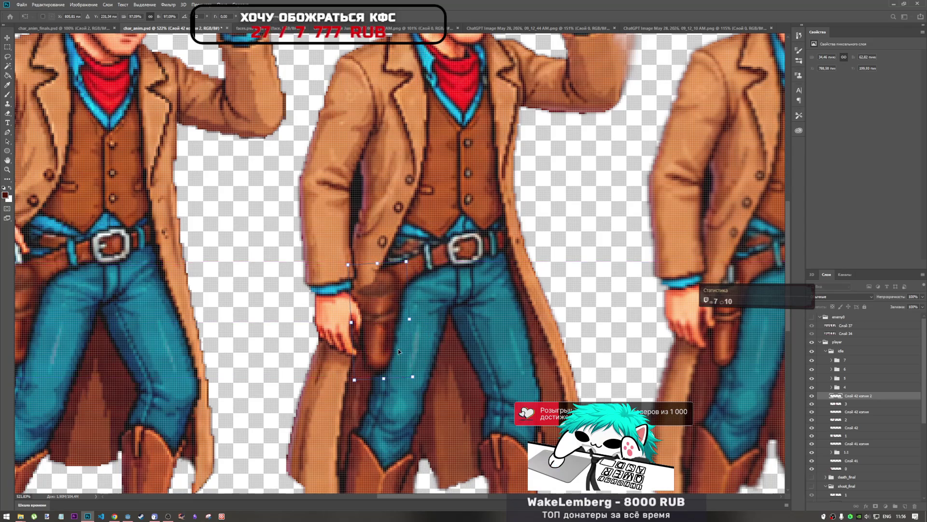
key(l)
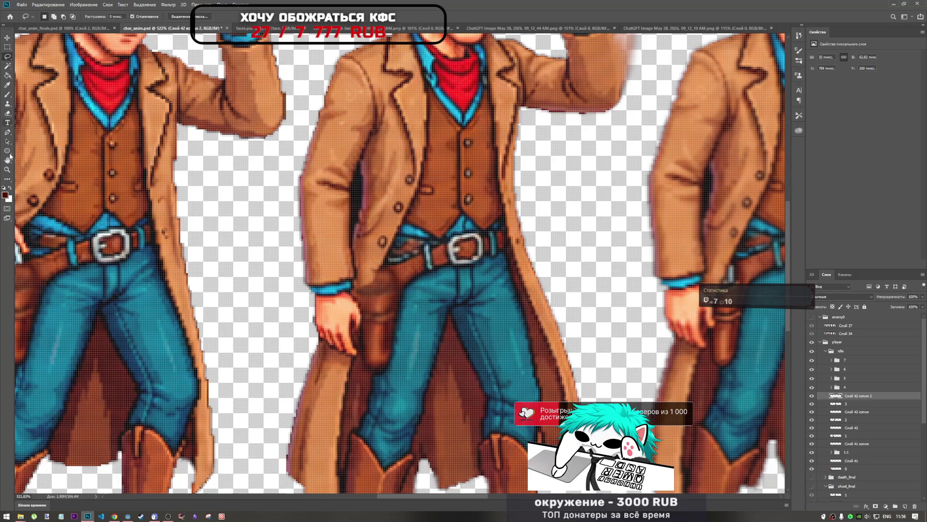
click(7, 113)
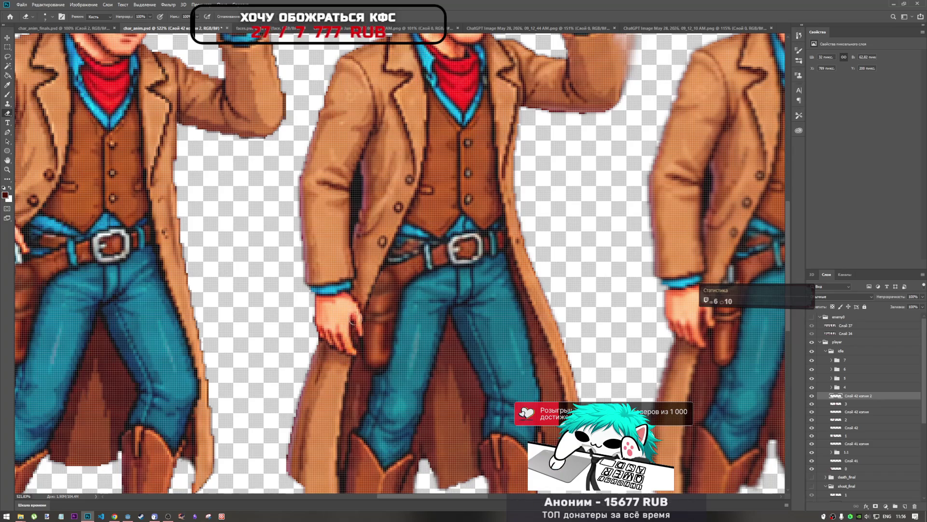
Zoom out and back in to review the row of cowboy frames, then start copying the holster patch toward group 4.
scroll(349, 348, down, 5)
scroll(372, 302, up, 4)
scroll(372, 302, down, 2)
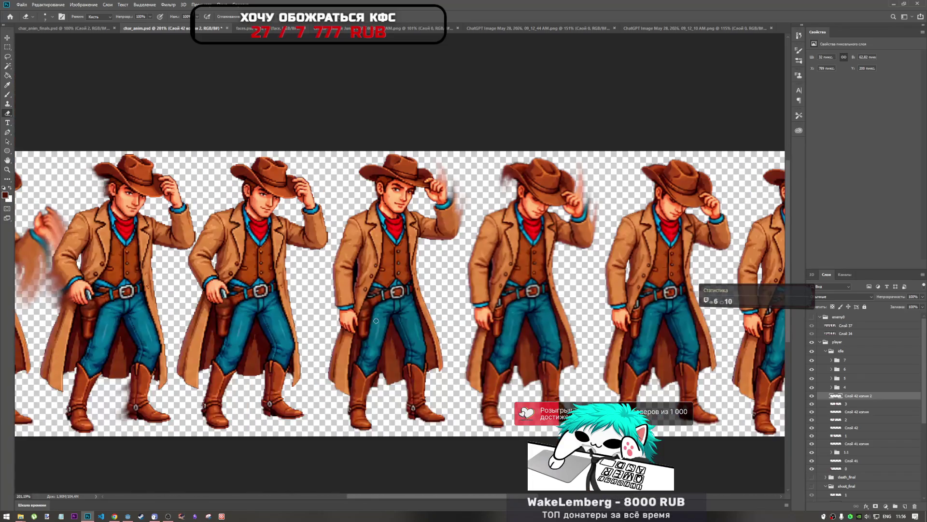
scroll(403, 347, down, 2)
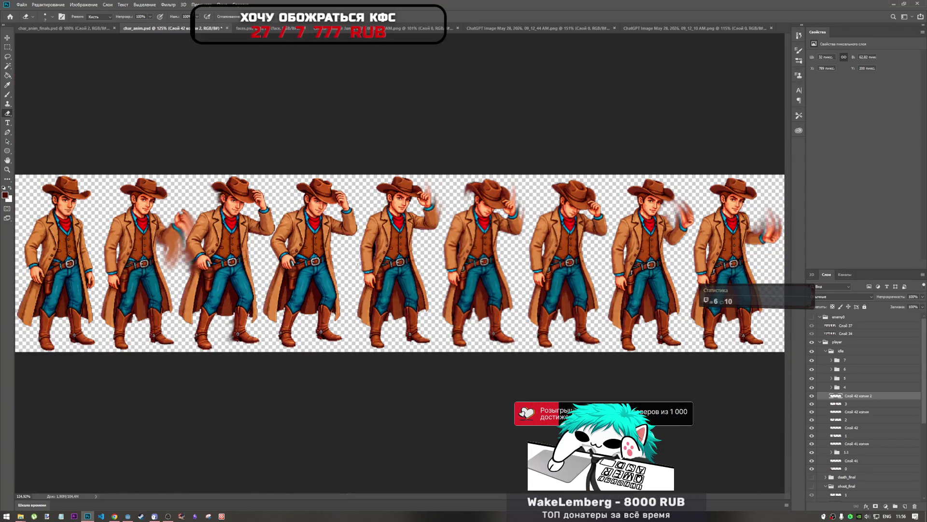
scroll(462, 248, up, 2)
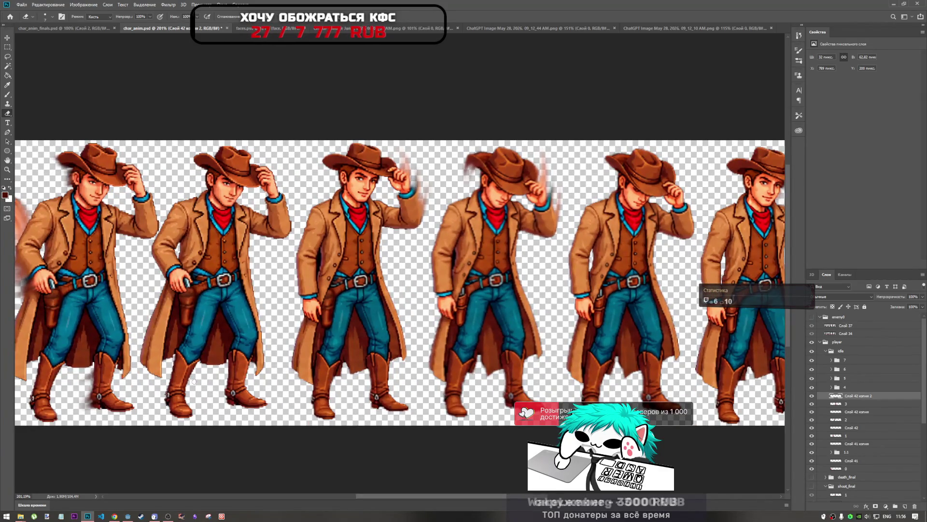
scroll(446, 327, down, 3)
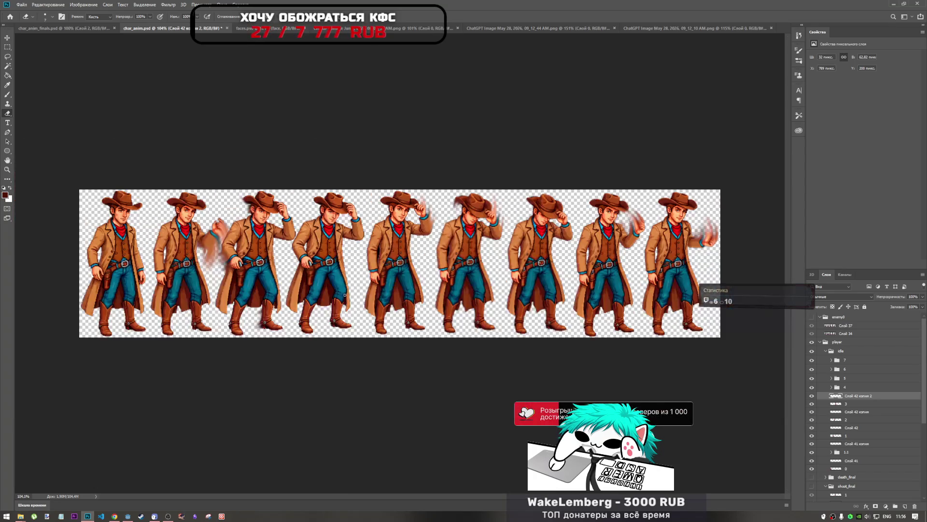
scroll(436, 265, up, 5)
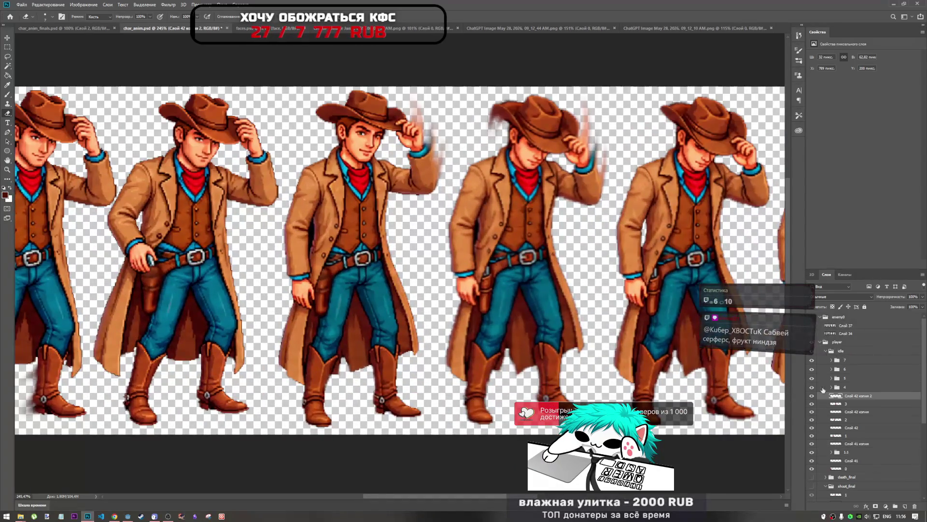
mouse_move(852, 396)
mouse_down()
mouse_move(853, 382)
mouse_move(857, 394)
mouse_up()
Drop the holster patch copy into group 4 and select the new Слой 42 копия 3 layer.
drag(859, 396, 848, 394)
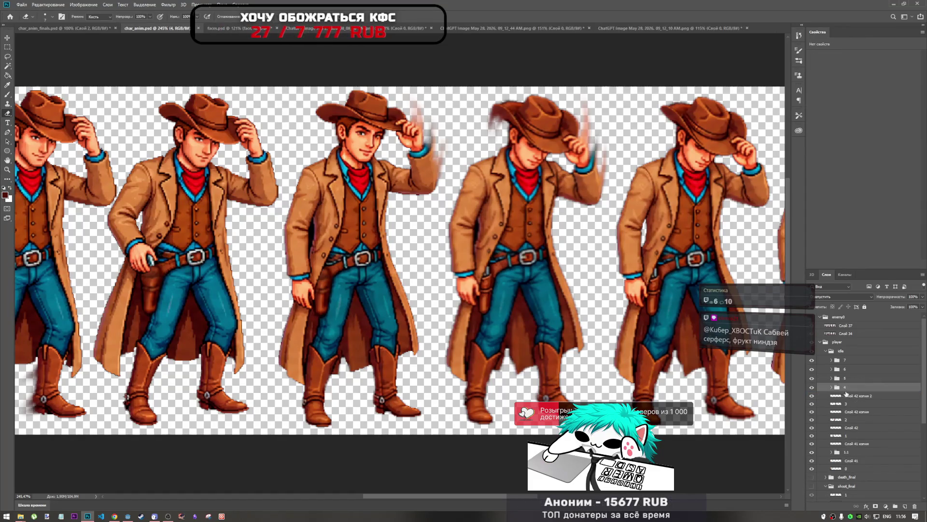
click(831, 387)
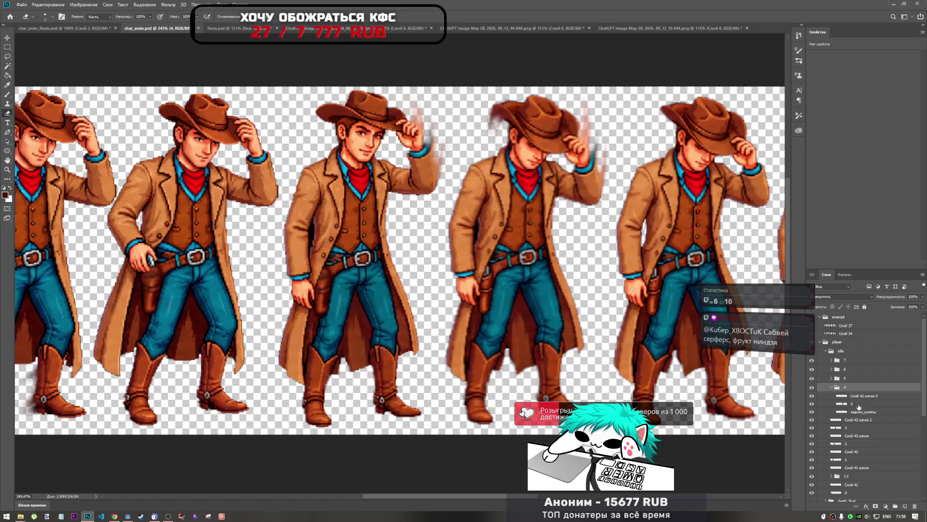
click(856, 397)
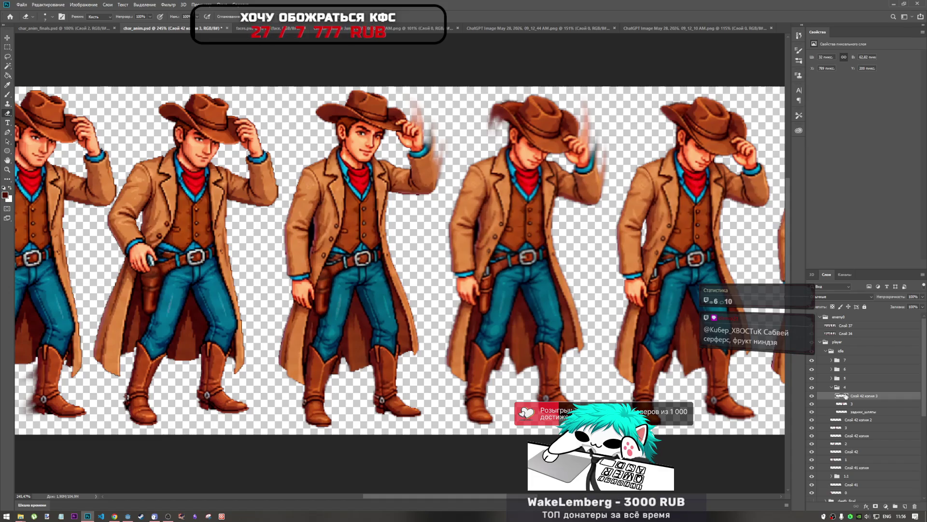
key(ctrl+t)
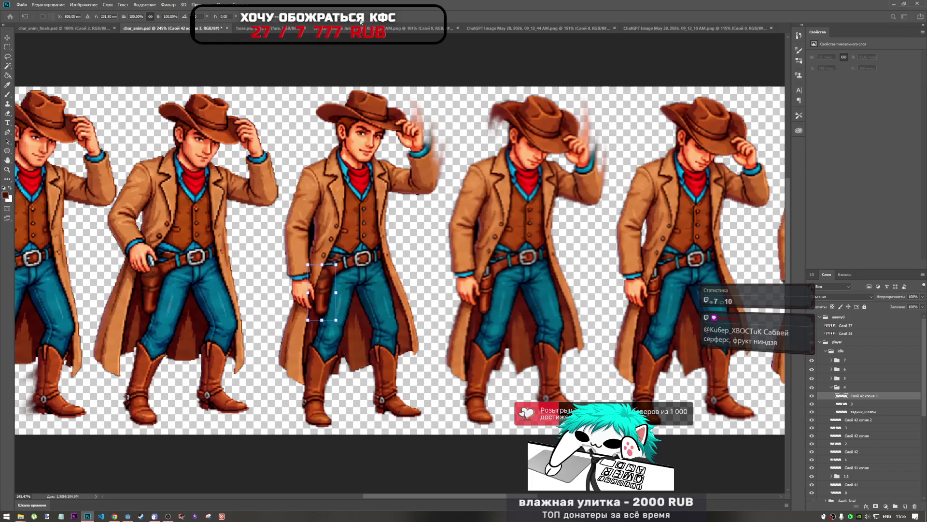
key(Return)
key(e)
click(868, 400)
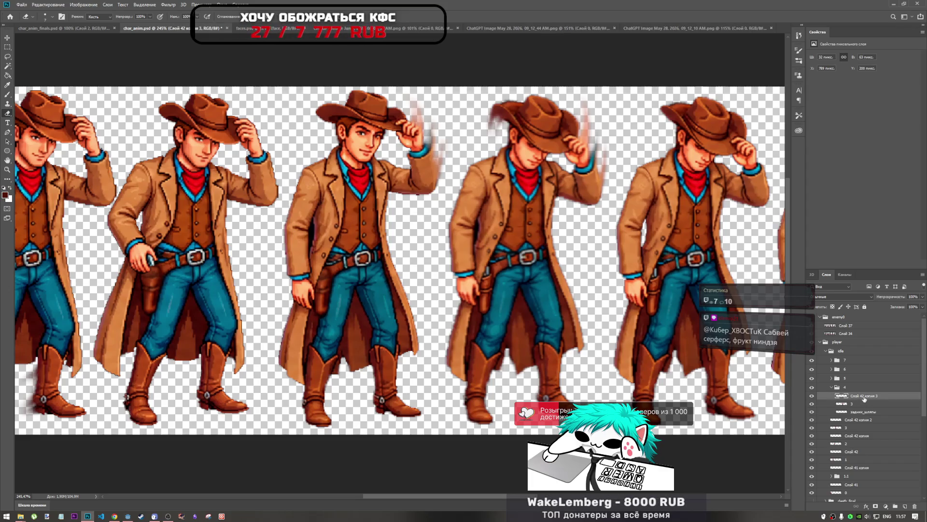
Move the patch onto the fourth cowboy's holster, nudge it one pixel right and up, and apply.
key(ctrl+t)
drag(327, 297, 490, 295)
key(Right)
key(Up)
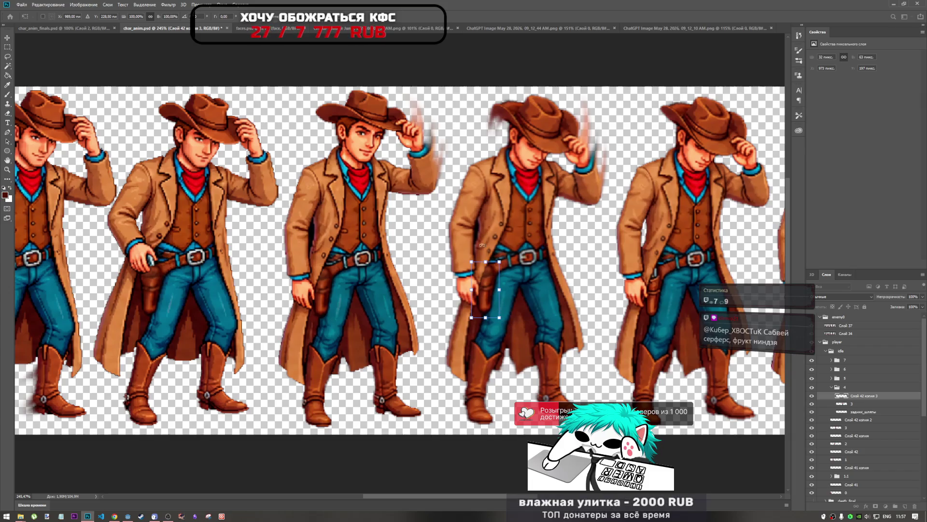
key(Return)
key(e)
scroll(509, 290, up, 5)
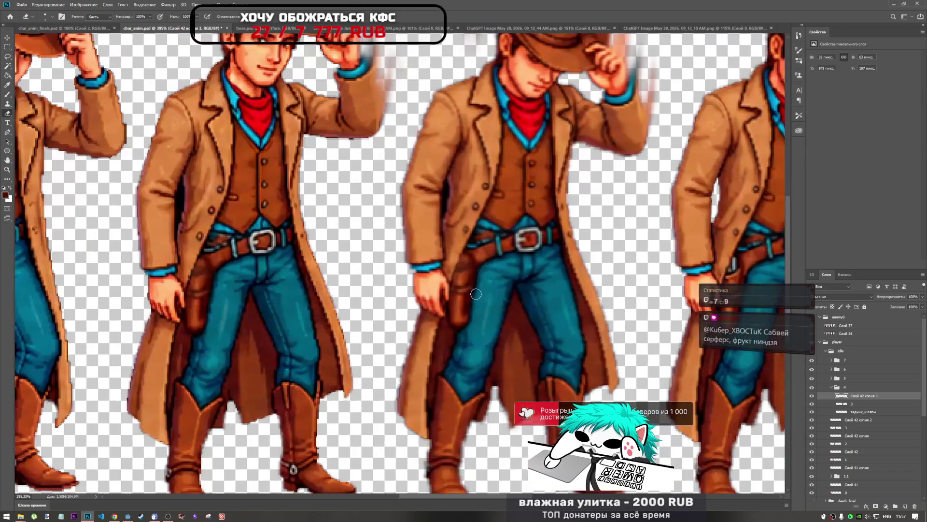